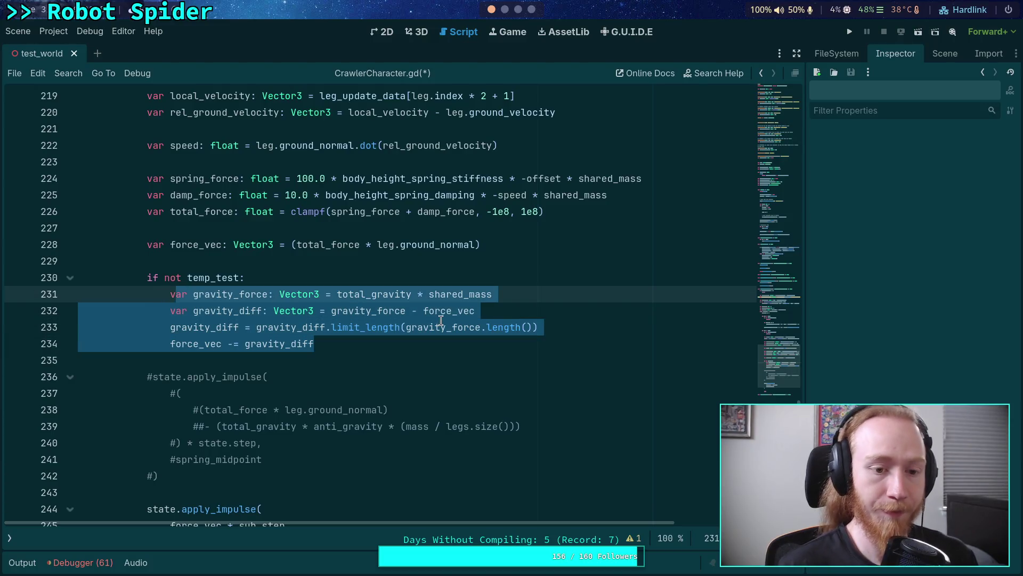
Step: Start line 232 with a force_as_gravity Vector3 declaration, then view the Crawler Bot notes and the Krita diagram
click(523, 292)
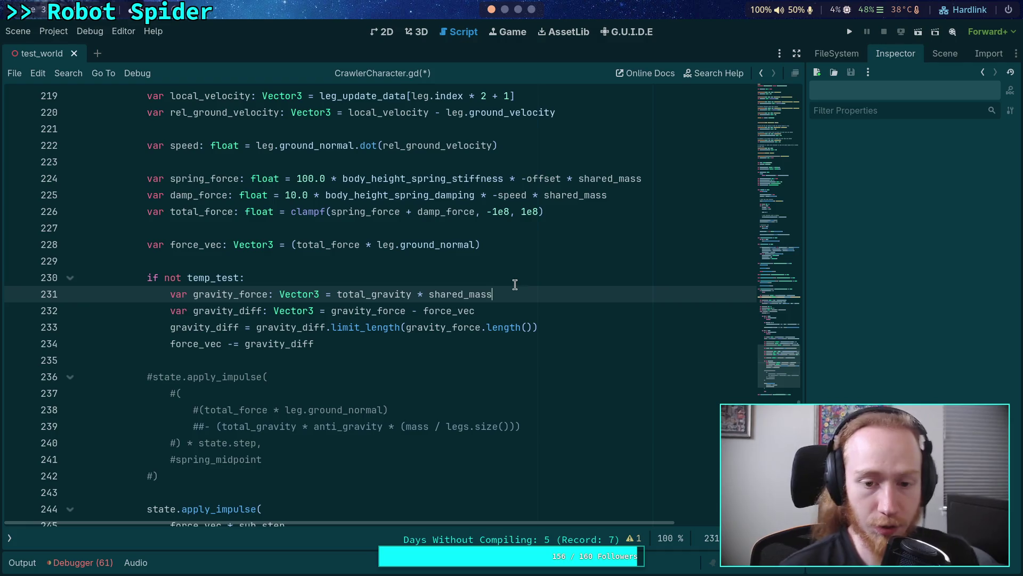
mouse_move(434, 334)
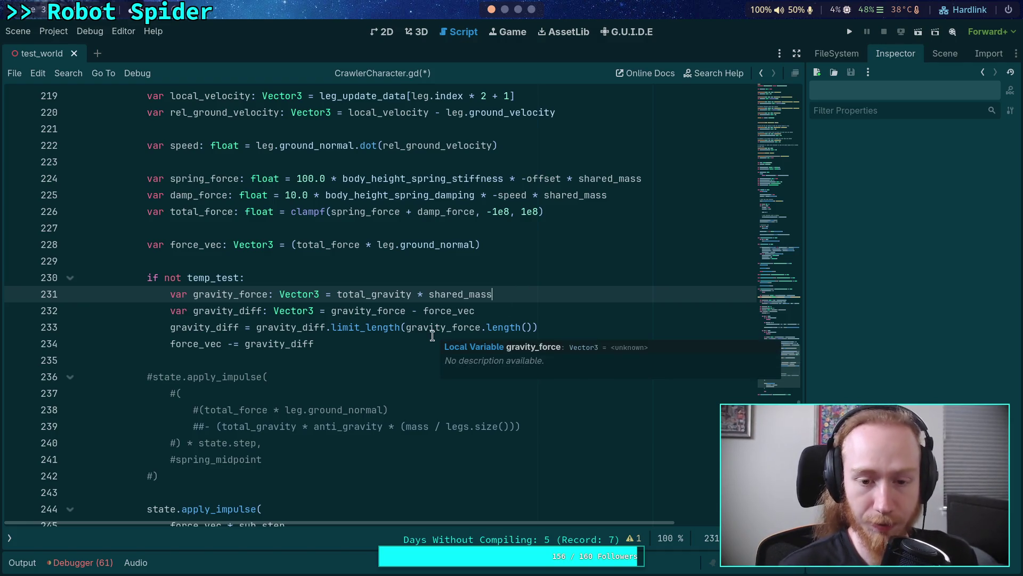
click(346, 343)
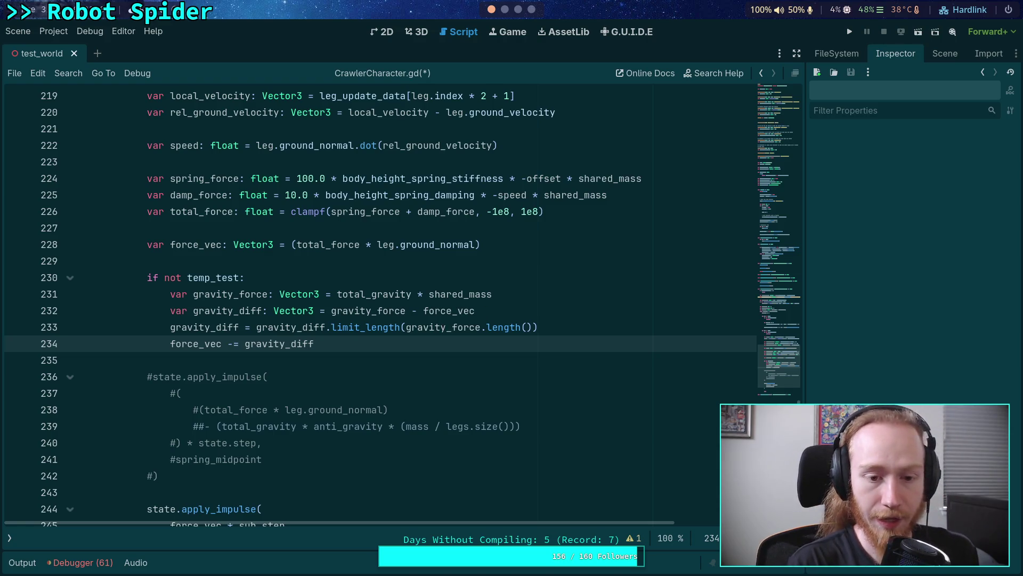
click(533, 295)
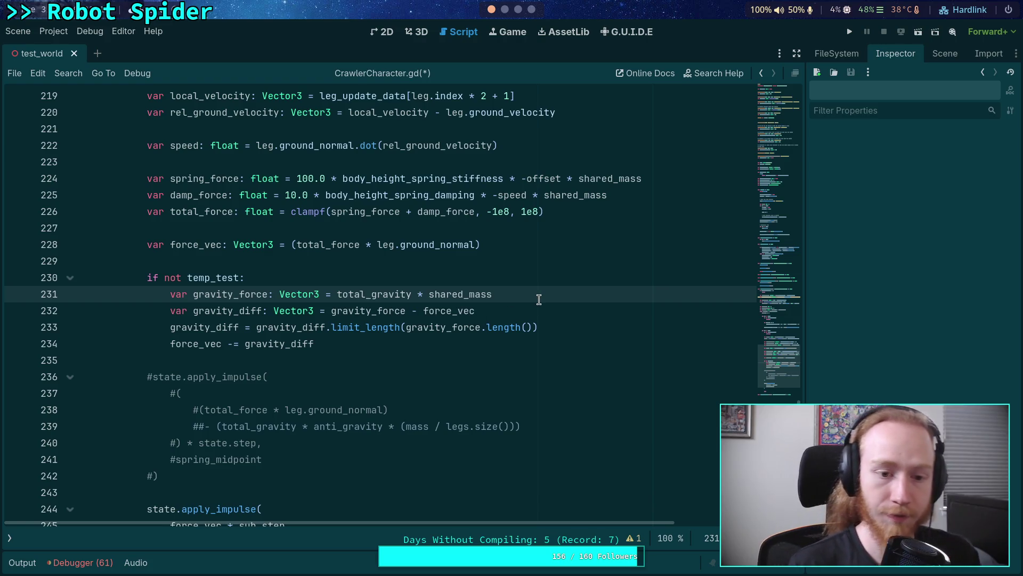
key(Return)
text(var force_as_gravity: Vector3 =)
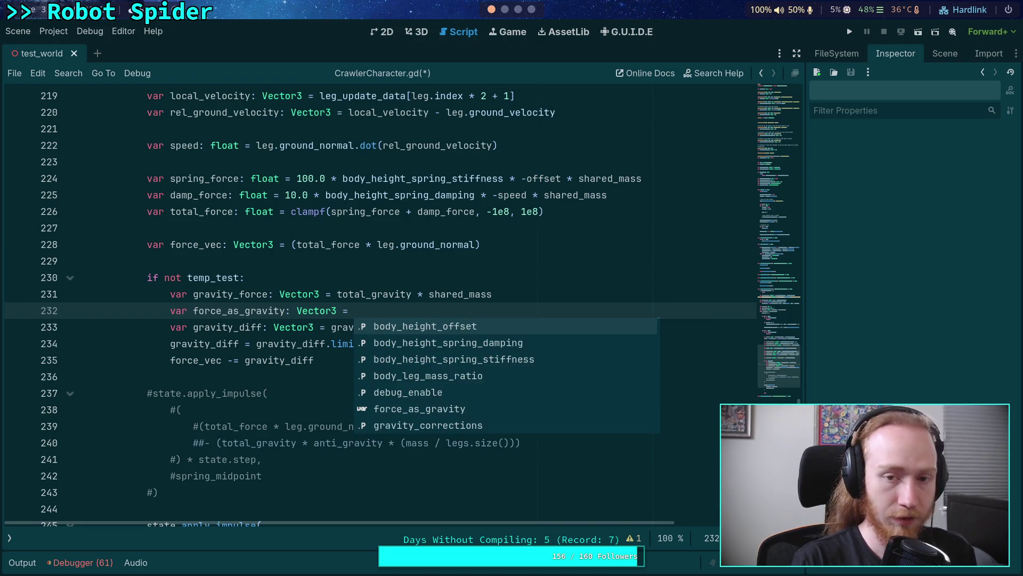
key(super+3)
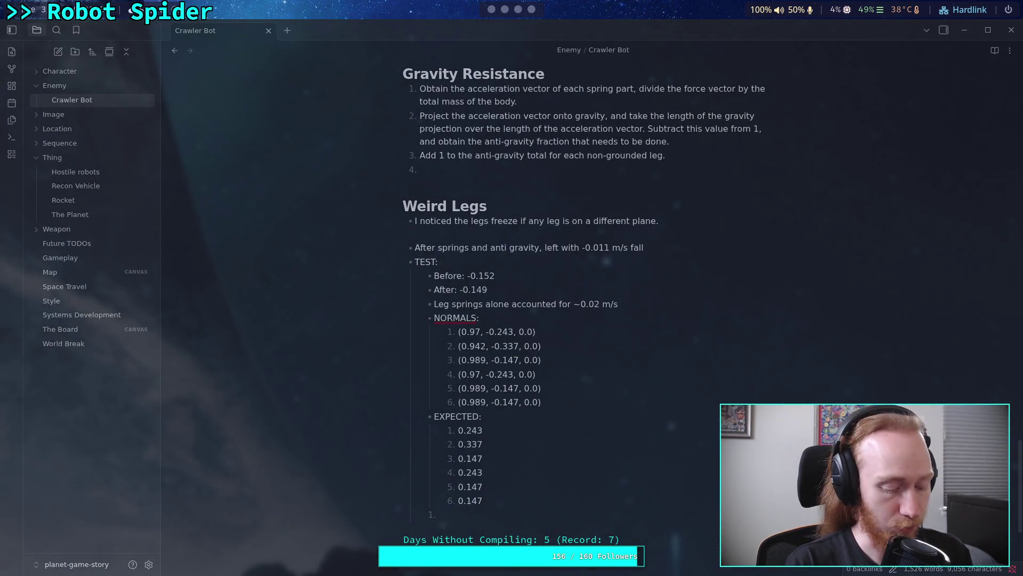
key(super+4)
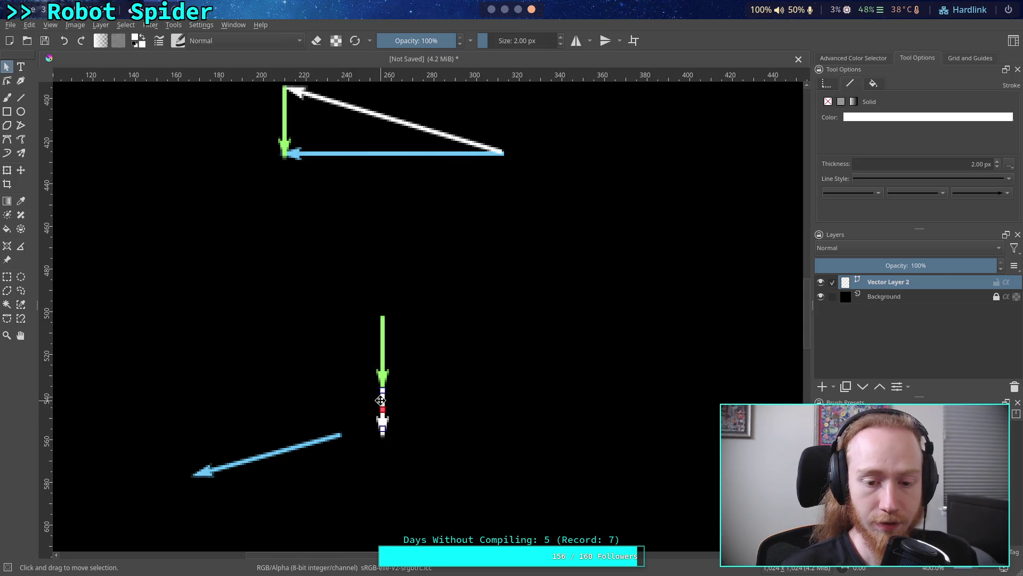
Step: Duplicate the lower-left blue arrow at the right of the diagram, flipped to point up-left
drag(318, 372, 323, 397)
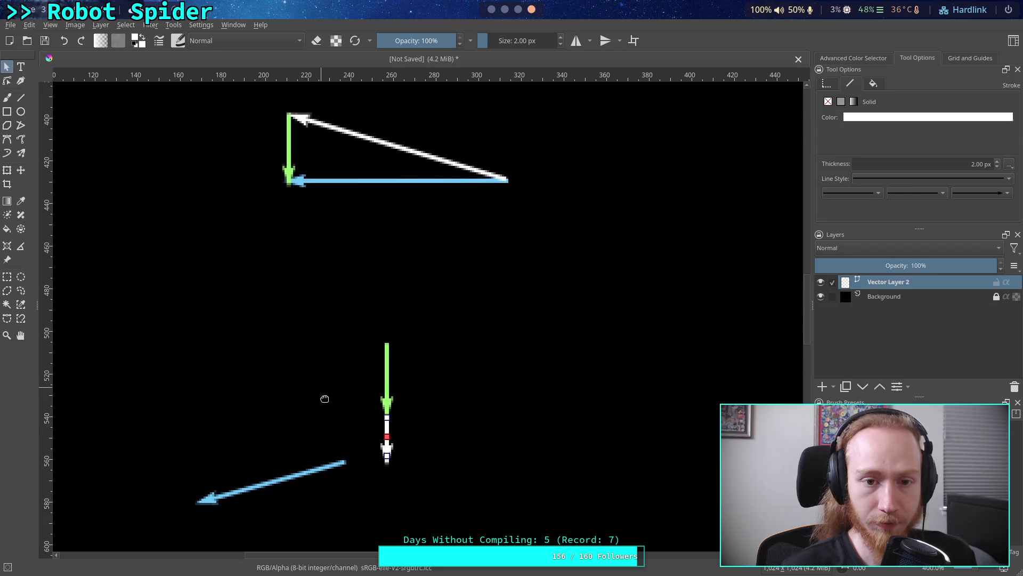
scroll(370, 240, down, 3)
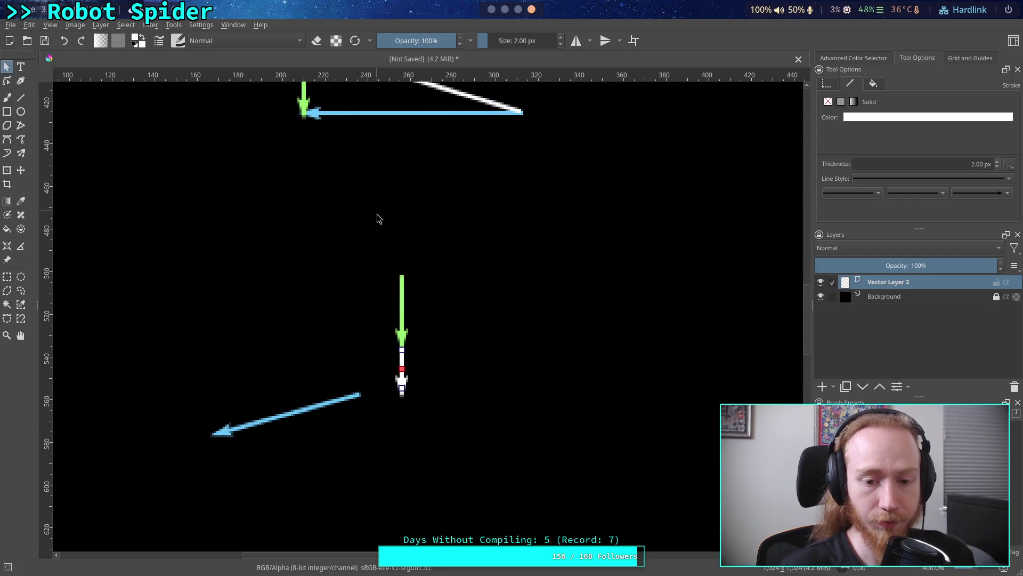
click(483, 348)
drag(483, 348, 389, 316)
click(219, 389)
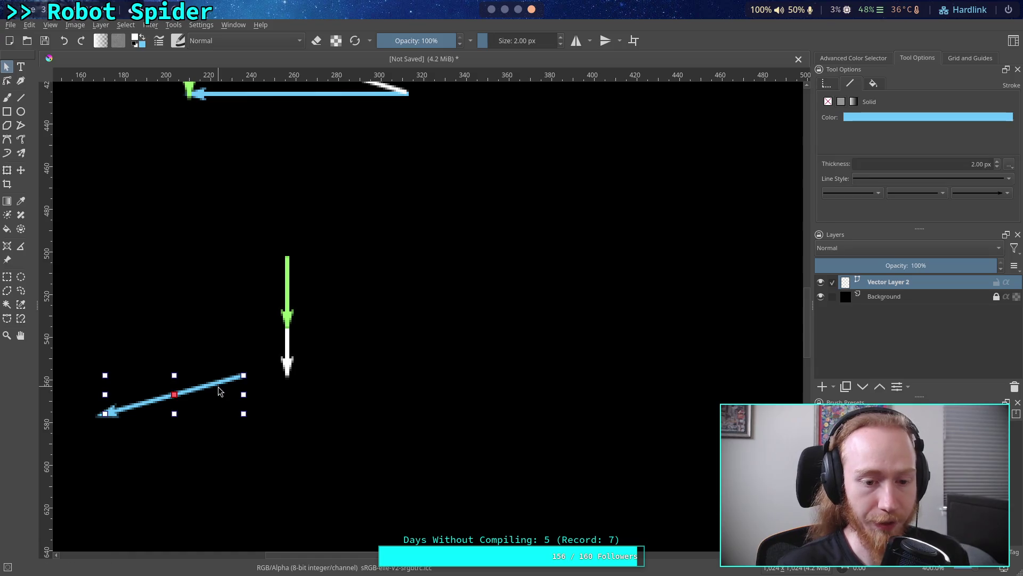
right_click(219, 389)
click(270, 436)
right_click(493, 316)
click(532, 386)
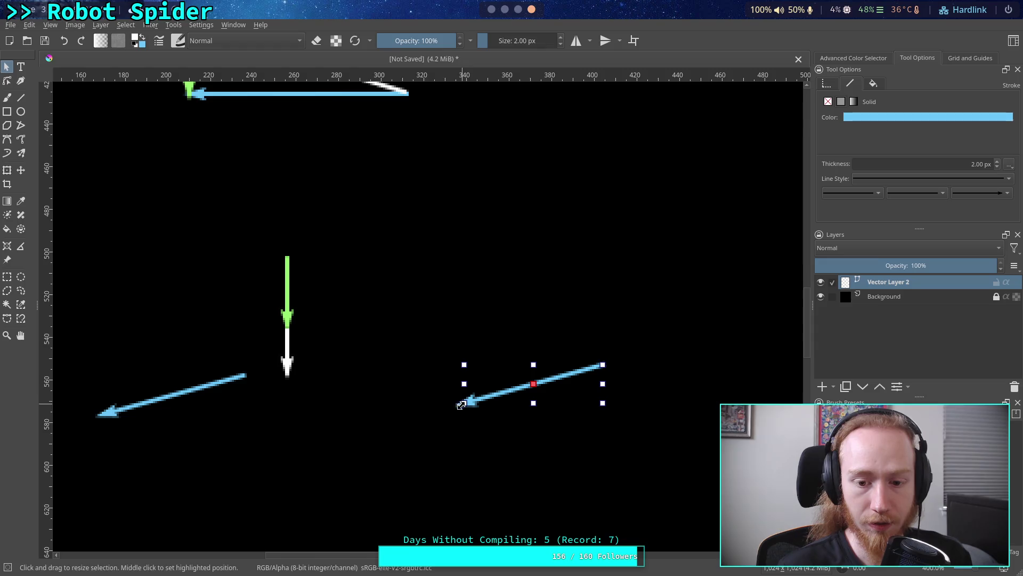
mouse_move(461, 405)
mouse_down()
mouse_move(461, 324)
mouse_move(445, 333)
mouse_move(410, 316)
mouse_up()
click(411, 315)
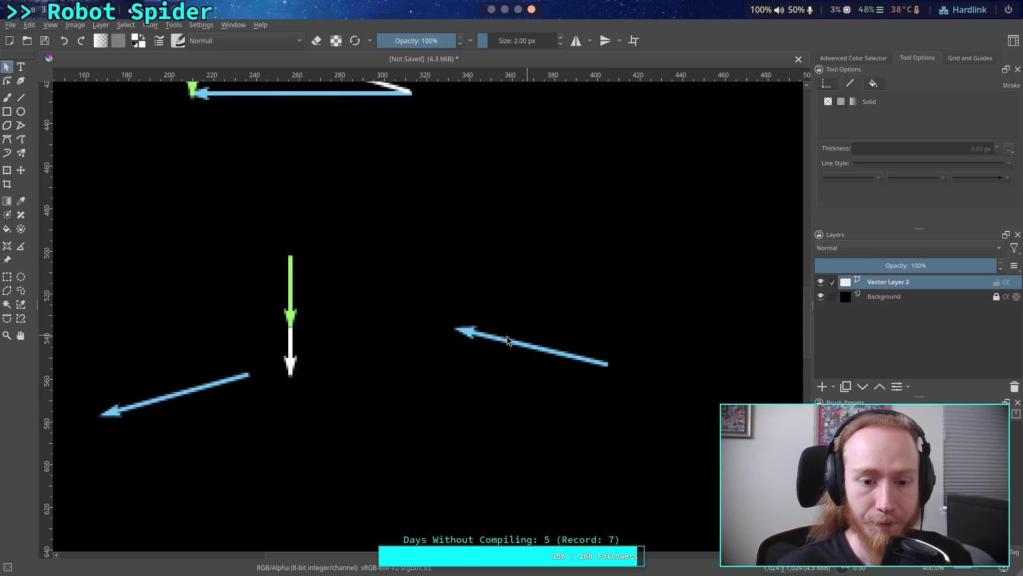
Step: Move the white arrow under the green arrow and select the green-and-white pair
click(292, 347)
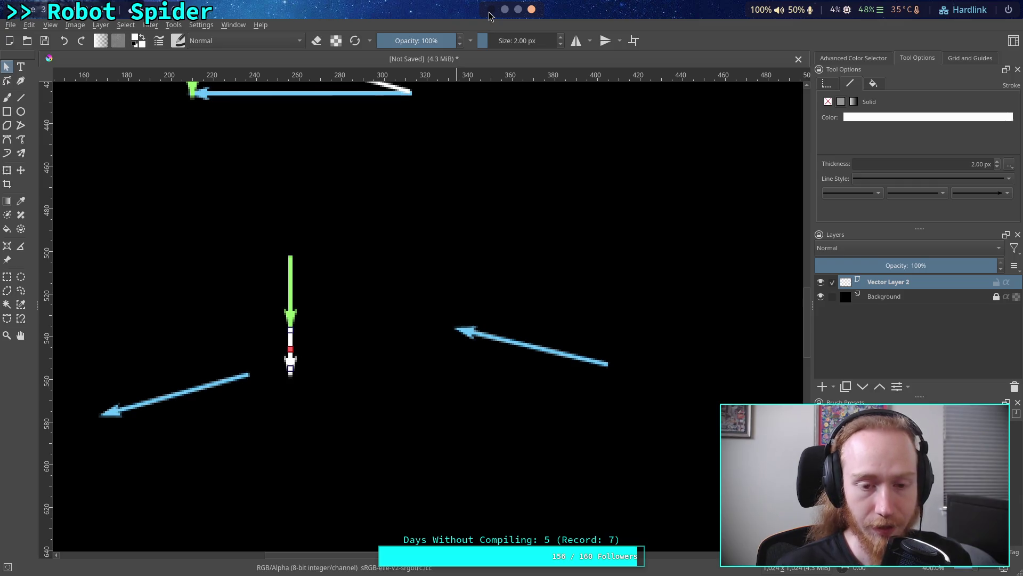
mouse_move(291, 370)
mouse_down()
mouse_move(338, 350)
mouse_move(290, 363)
mouse_up()
drag(344, 224, 266, 414)
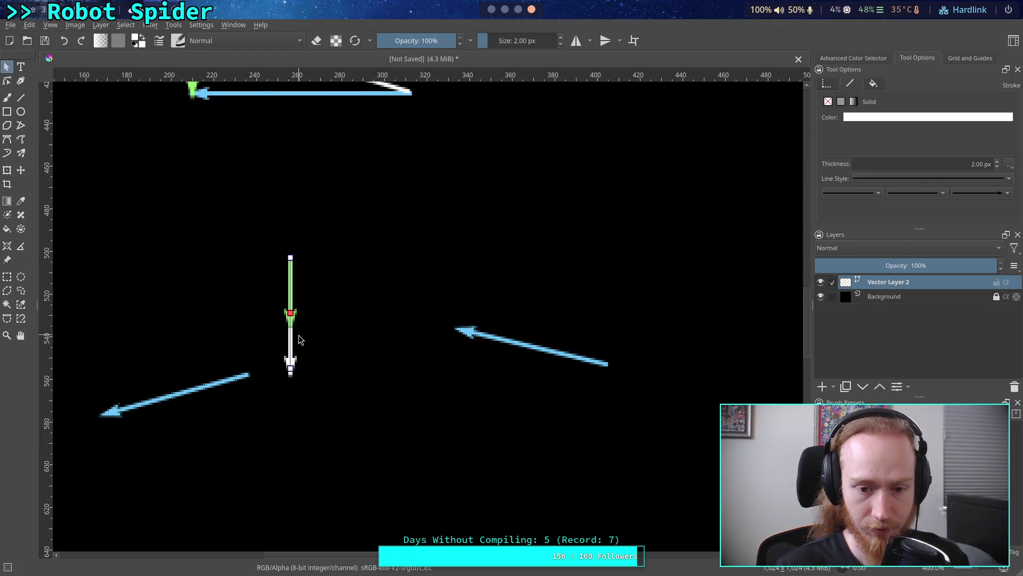
Step: Copy the green and white arrow pair and paste it beside the right blue arrow
right_click(298, 335)
click(331, 399)
right_click(554, 290)
click(575, 370)
Step: Align the pasted green arrow pointing straight down, with the white arrow over its lower half
click(575, 335)
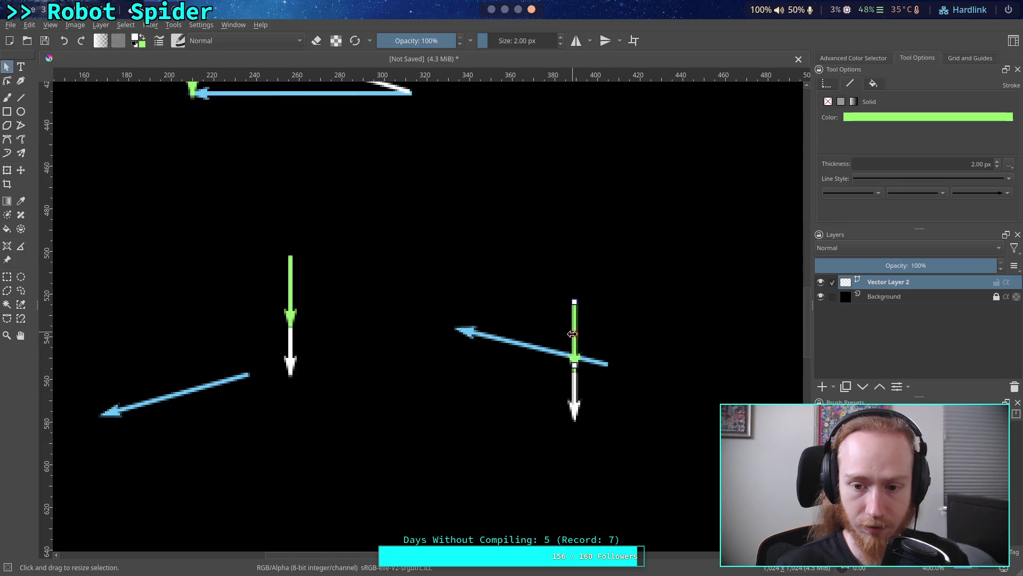
drag(574, 347, 608, 329)
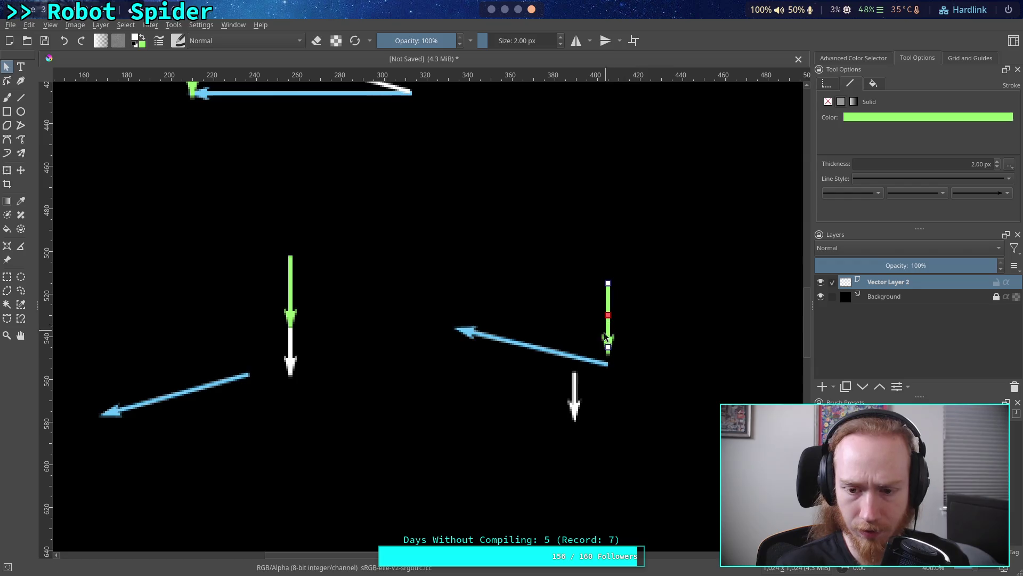
drag(582, 403, 598, 403)
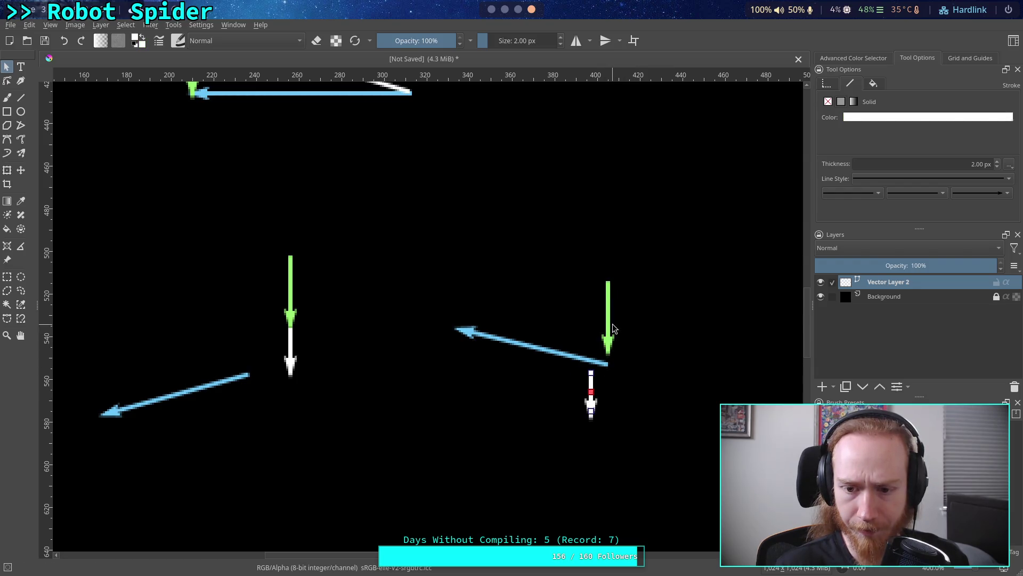
click(608, 324)
mouse_move(607, 331)
mouse_down()
mouse_move(607, 413)
mouse_move(592, 338)
mouse_move(457, 344)
mouse_move(608, 347)
mouse_move(455, 346)
mouse_move(608, 345)
mouse_up()
click(591, 408)
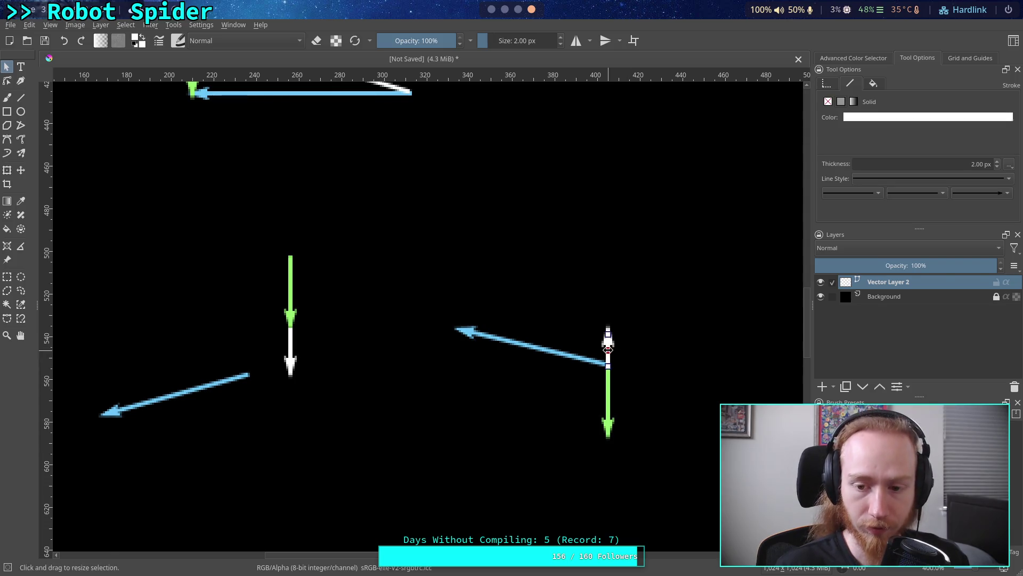
mouse_move(608, 349)
mouse_down()
mouse_move(503, 365)
mouse_move(646, 415)
mouse_move(608, 413)
mouse_up()
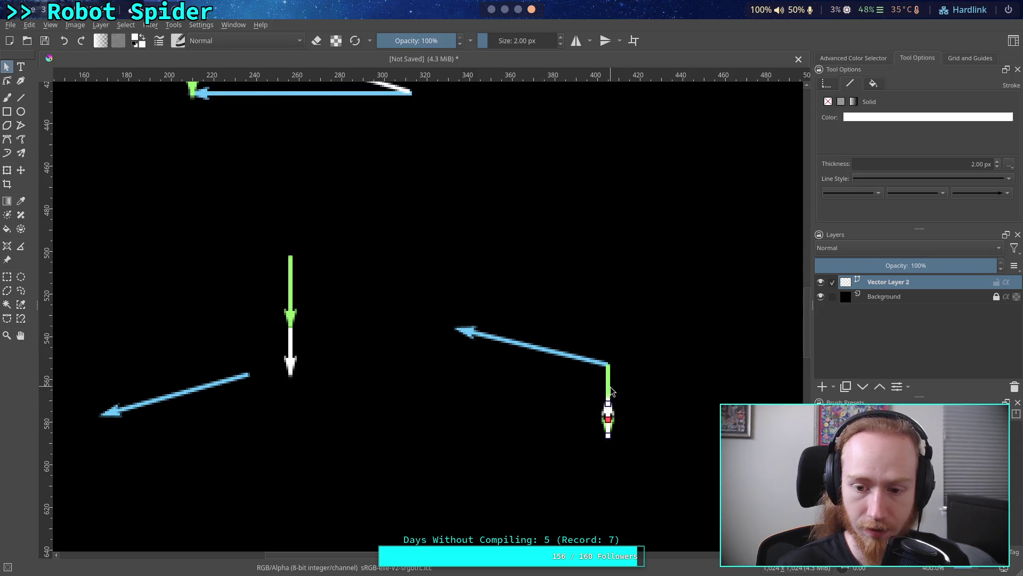
click(616, 386)
Step: Shift the right blue arrow slightly up-left, off the green line
drag(564, 385, 674, 456)
drag(582, 370, 674, 470)
mouse_move(680, 458)
mouse_down()
mouse_move(622, 428)
mouse_move(573, 362)
mouse_up()
click(648, 400)
mouse_move(663, 454)
mouse_down()
mouse_move(598, 360)
mouse_move(539, 342)
mouse_up()
click(665, 384)
click(658, 399)
mouse_move(657, 448)
mouse_down()
mouse_move(597, 401)
mouse_move(581, 364)
mouse_up()
click(579, 456)
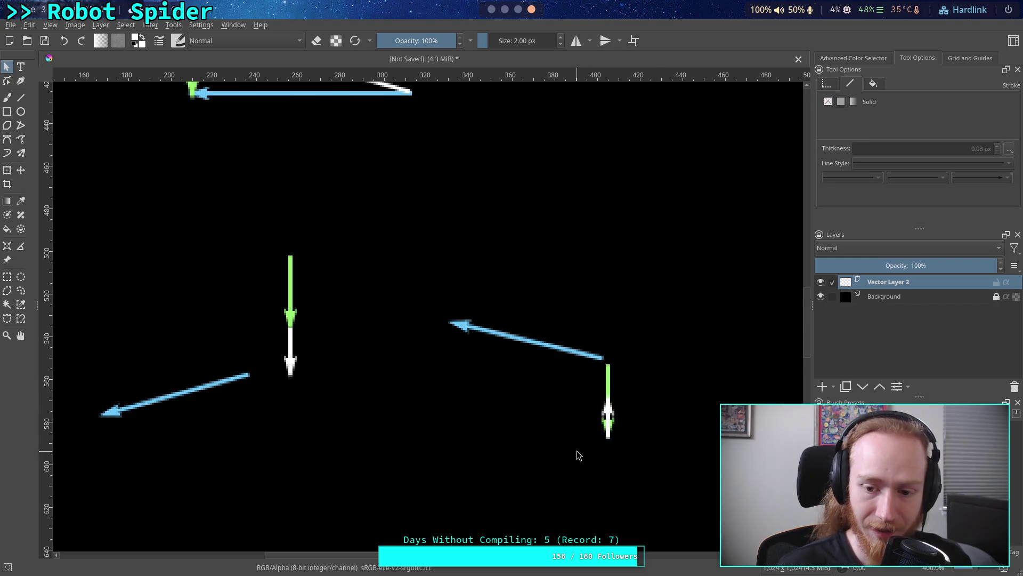
drag(577, 457, 648, 396)
drag(590, 452, 642, 387)
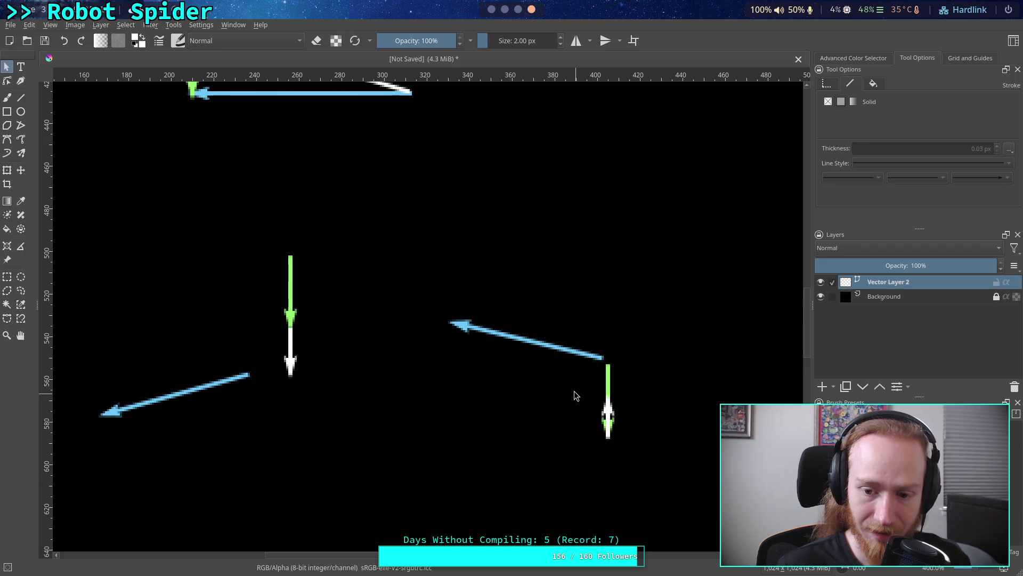
mouse_move(601, 451)
mouse_down()
mouse_move(577, 429)
mouse_move(664, 366)
mouse_move(592, 457)
mouse_up()
Step: Place the green-and-white vertical arrow just right of the blue arrow's tail, then return to Godot
click(670, 372)
drag(644, 365, 594, 452)
mouse_move(609, 383)
mouse_down()
mouse_move(581, 377)
mouse_move(508, 291)
mouse_move(453, 308)
mouse_up()
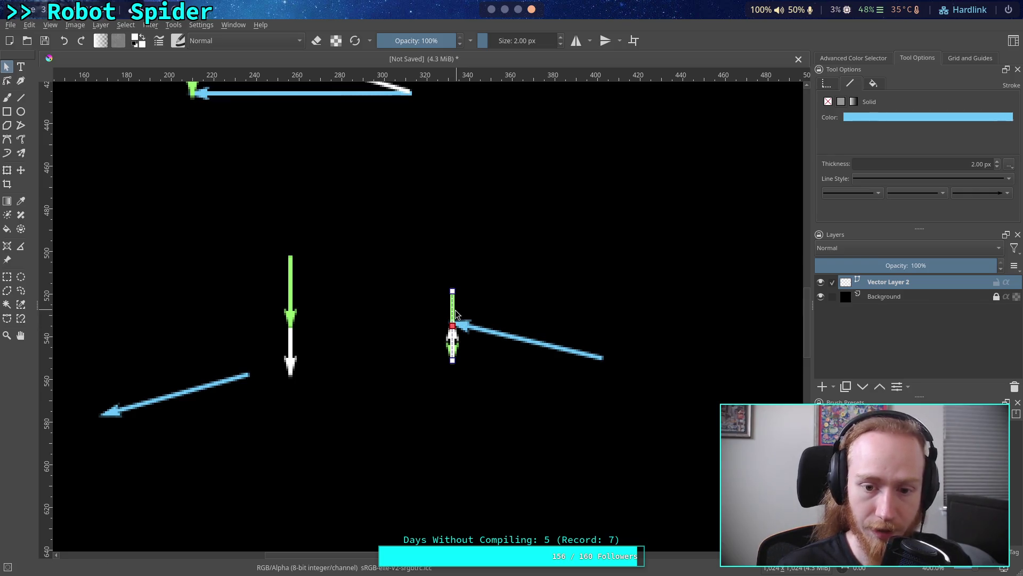
drag(452, 338, 645, 408)
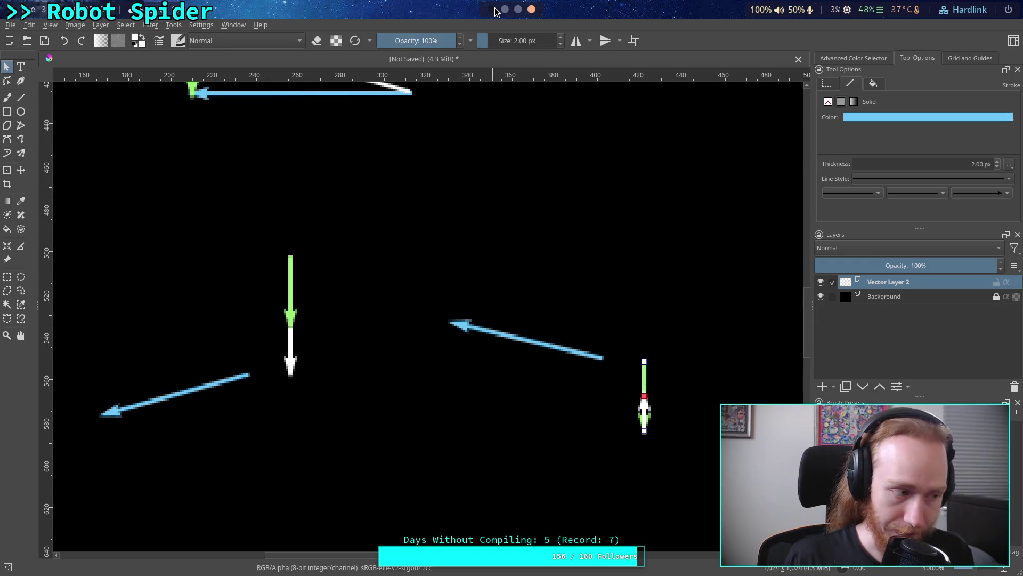
click(495, 10)
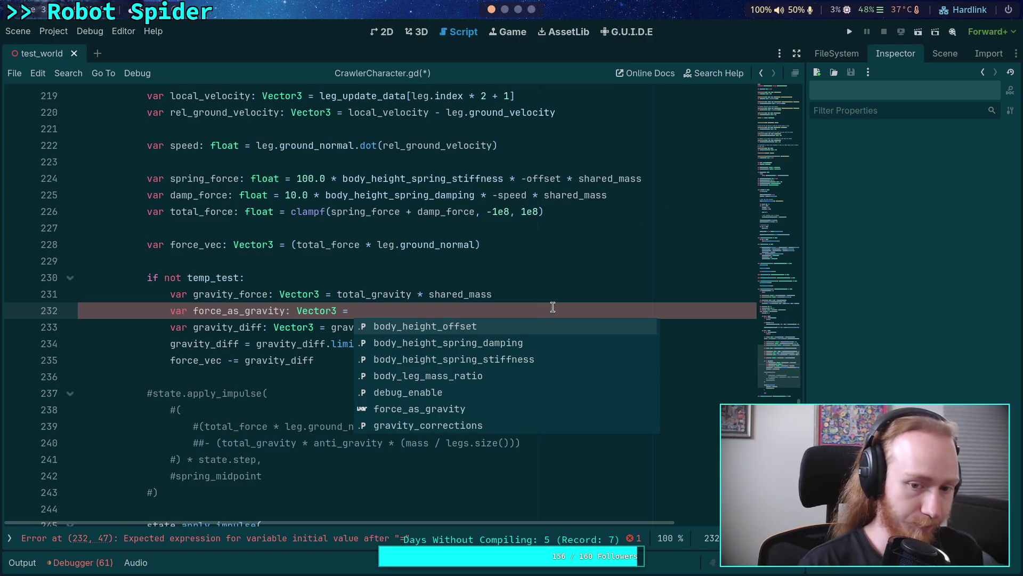
Step: Complete line 232 as gravity_direction * gravity_direction.dot(gravity_force)
text(gr)
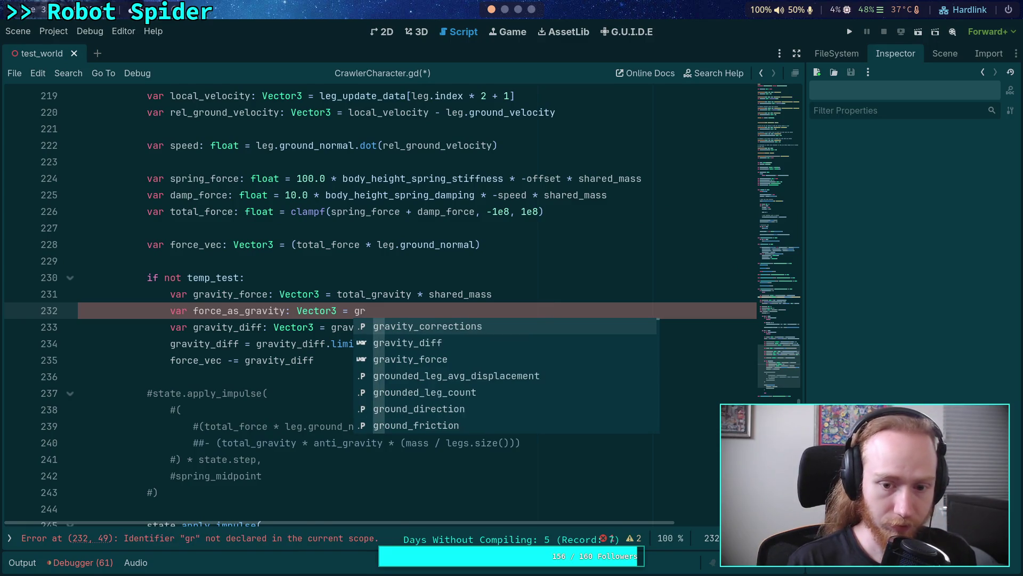
key(Down)
key(Down)
key(Down)
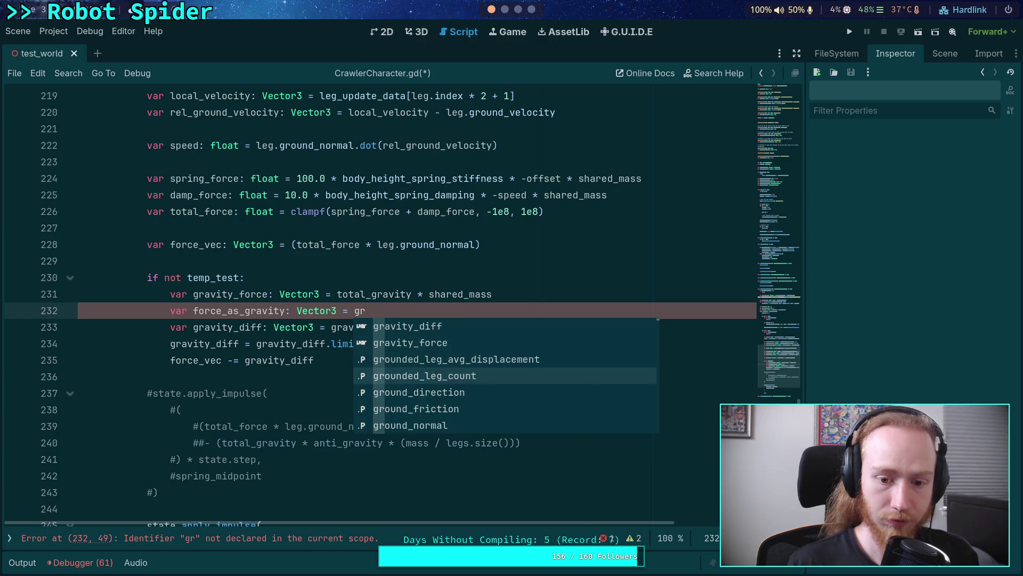
text(av)
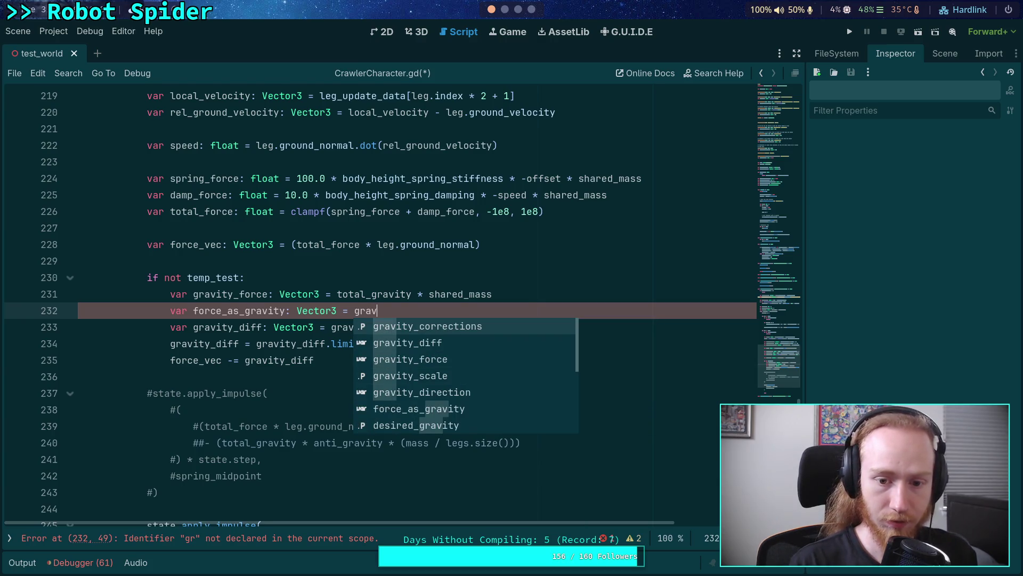
key(Down)
key(Down)
key(Down)
key(Return)
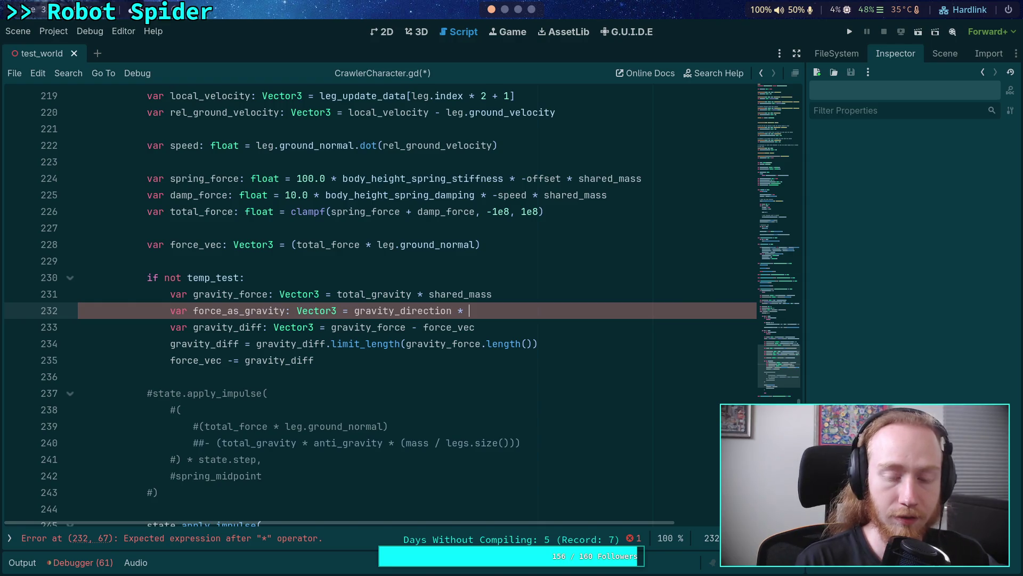
text(gra)
key(Return)
text(.)
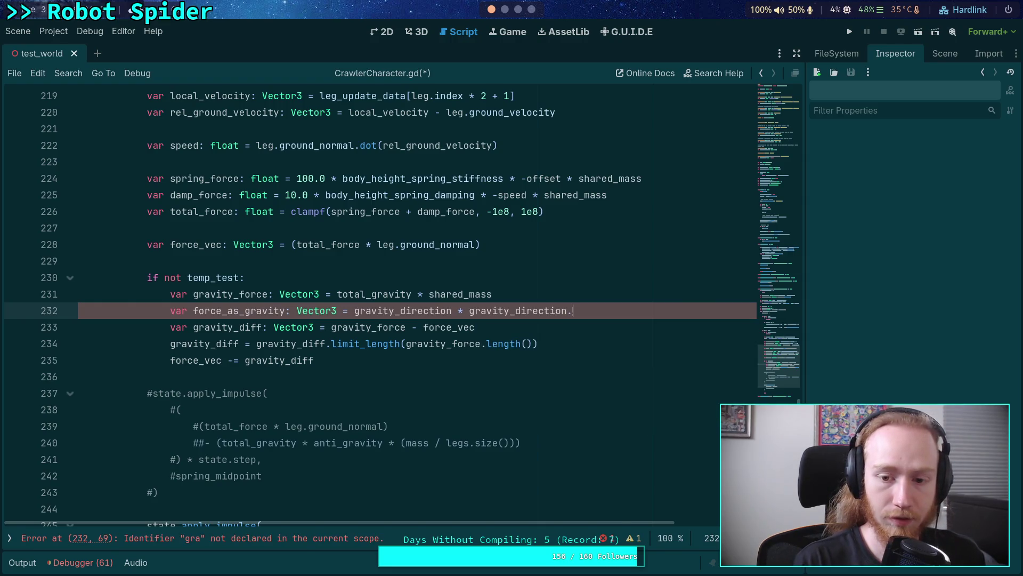
text(dot()
key(Escape)
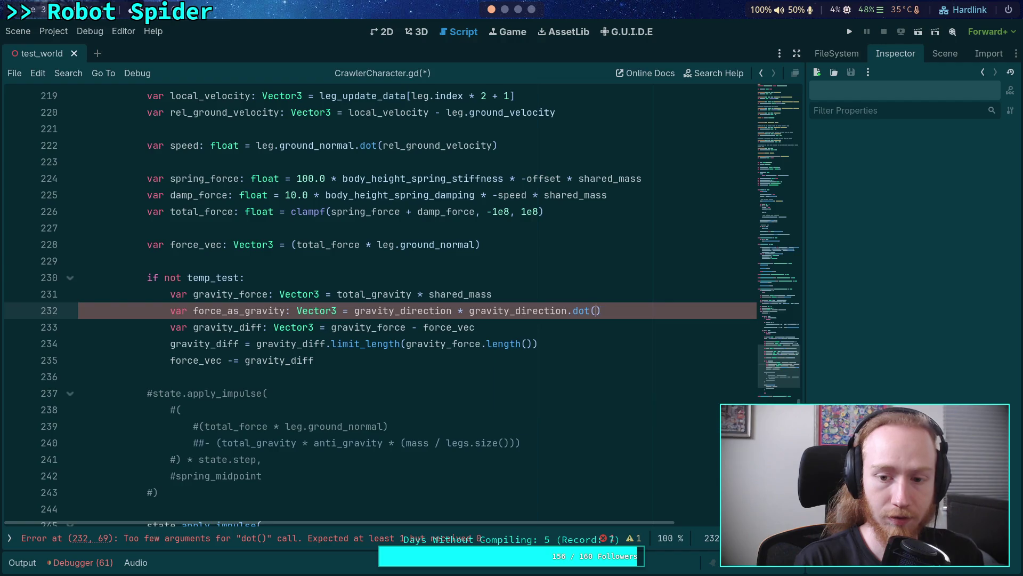
text(grav)
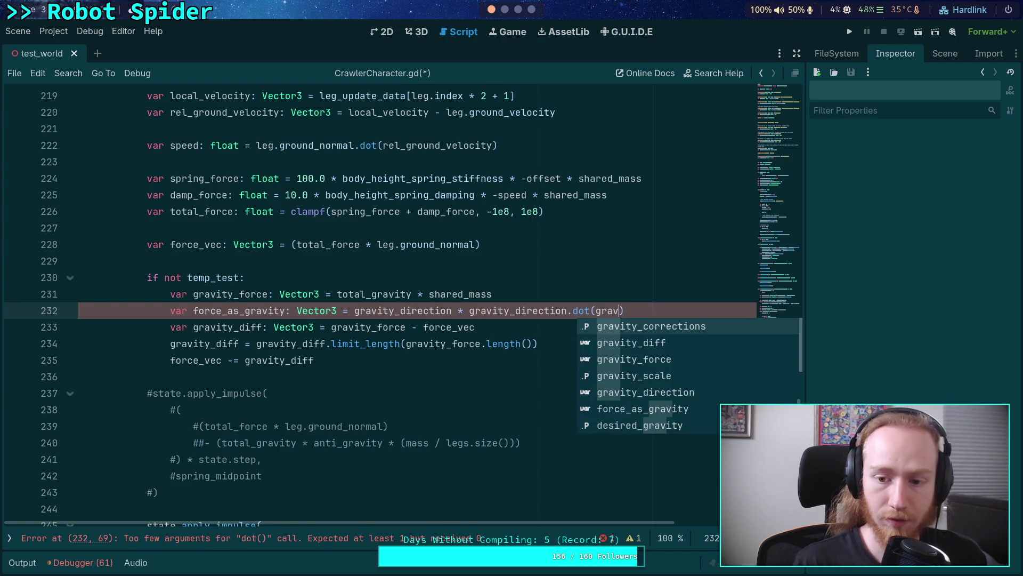
key(Down)
key(Down)
key(Return)
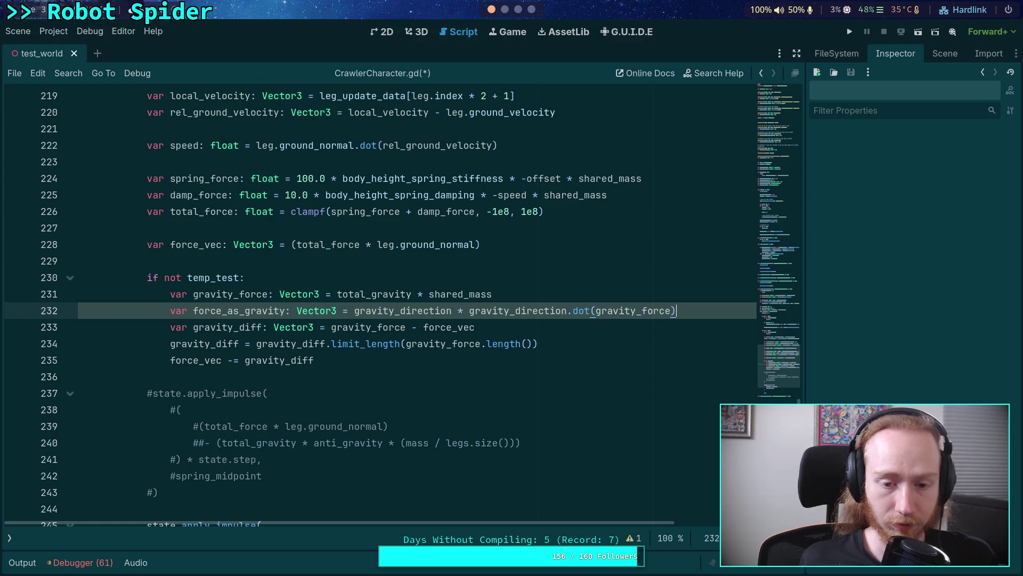
Step: Add line 233 'force_as_gravity += gravity_force'
key(Return)
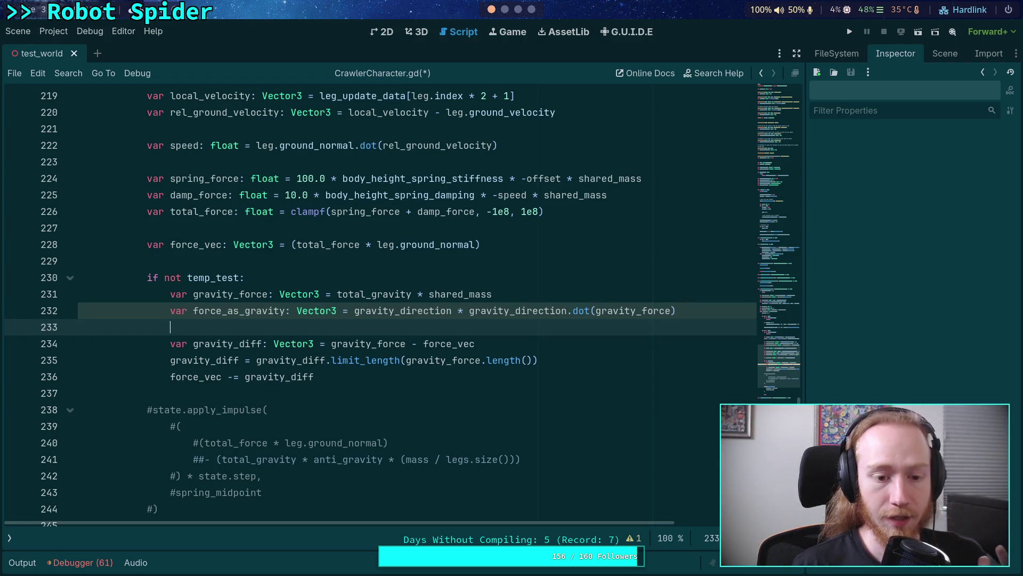
click(566, 361)
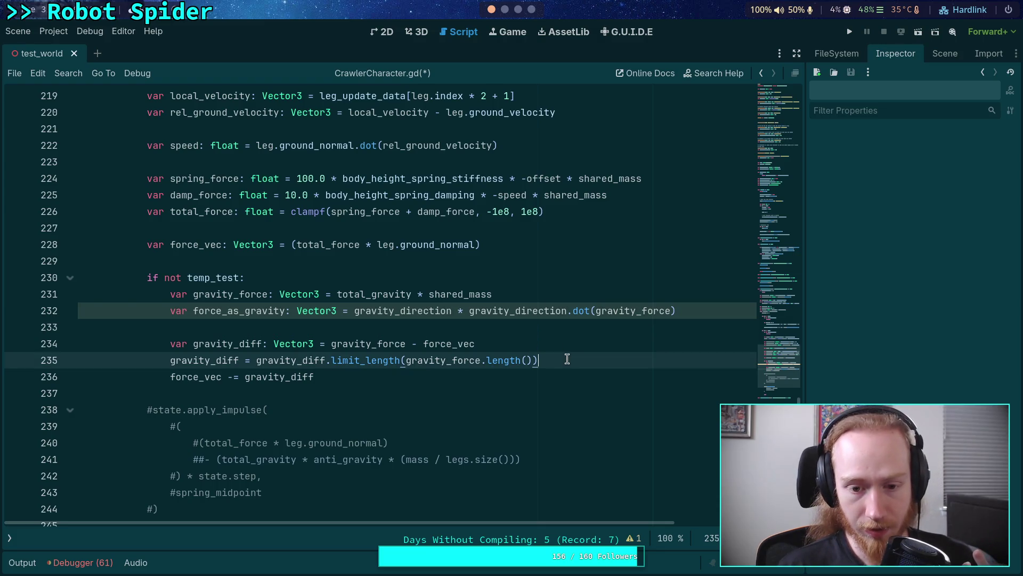
click(549, 324)
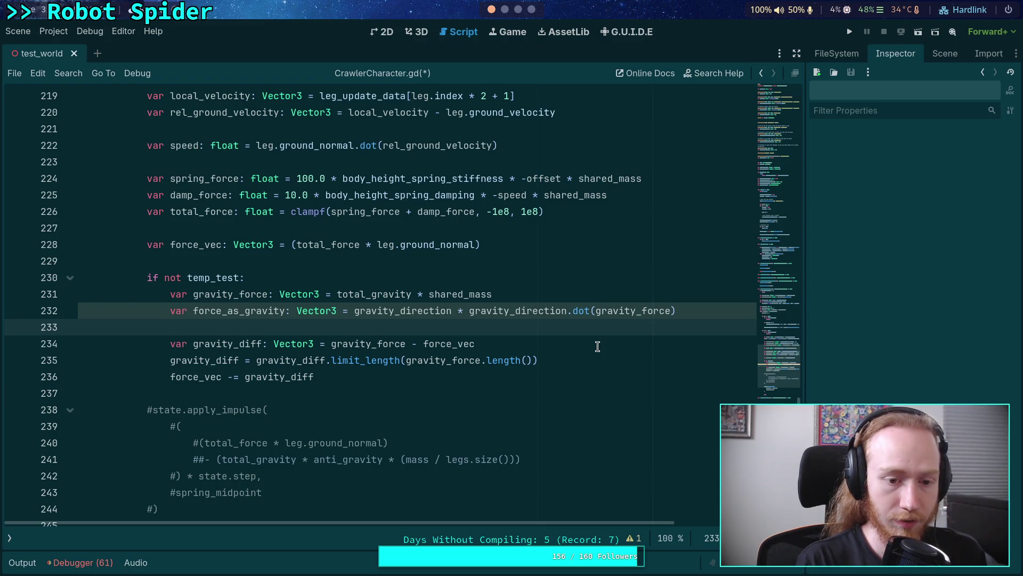
text(fo)
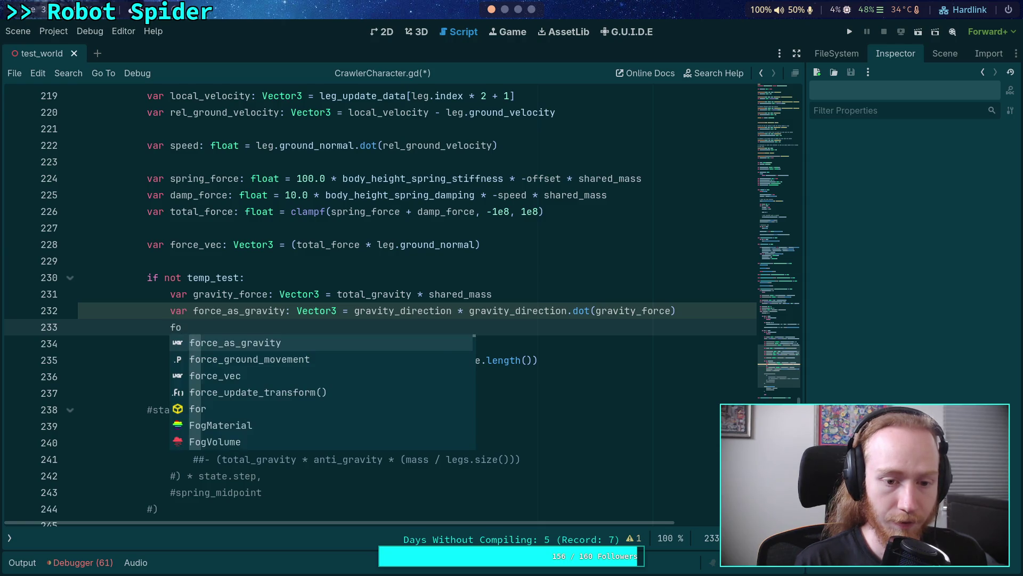
key(Return)
text(+= gr)
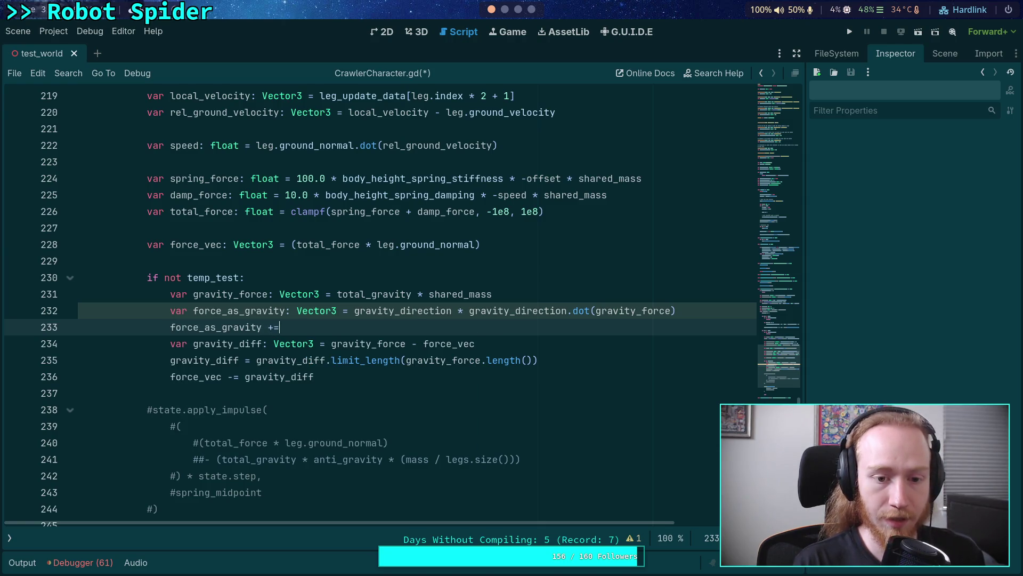
text(avity_)
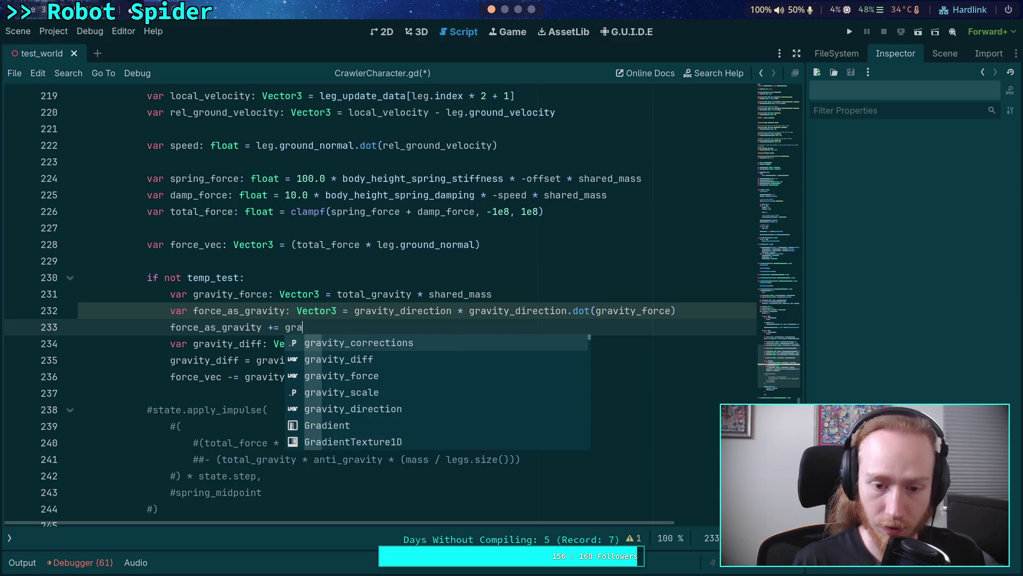
text(f)
key(Return)
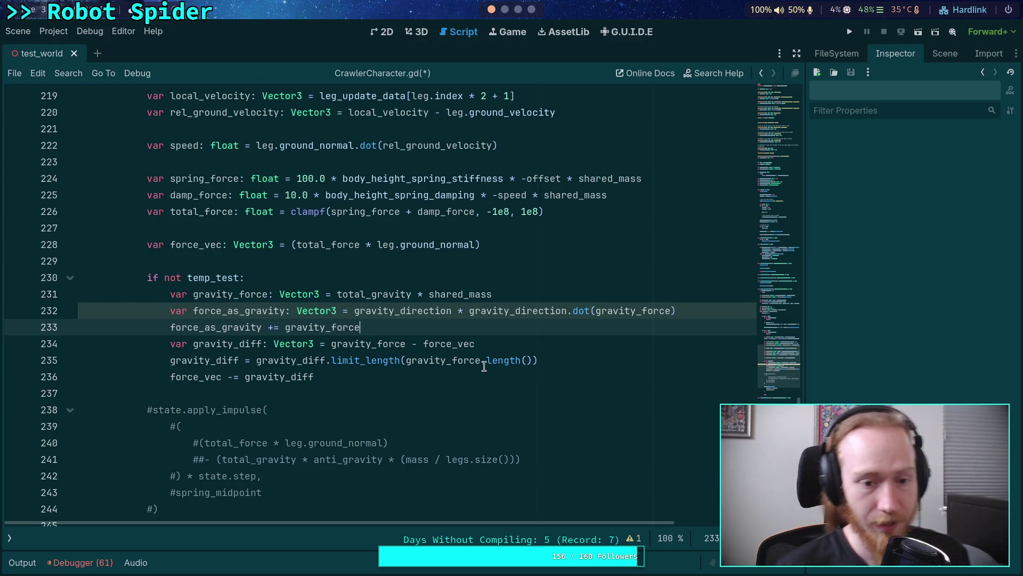
Step: Delete the gravity_diff lines and subtract force_as_gravity from force_vec instead
drag(560, 360, 544, 334)
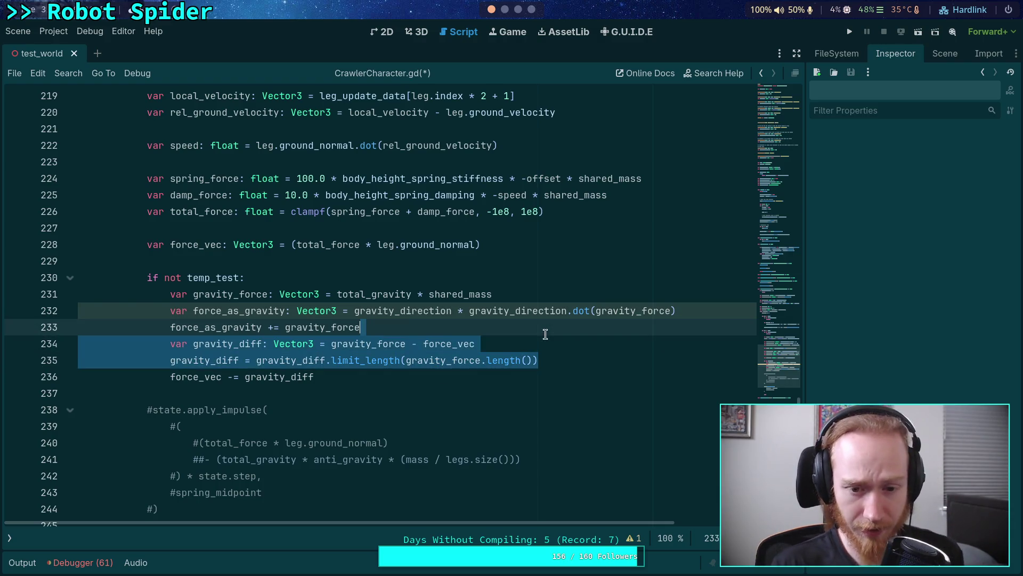
key(BackSpace)
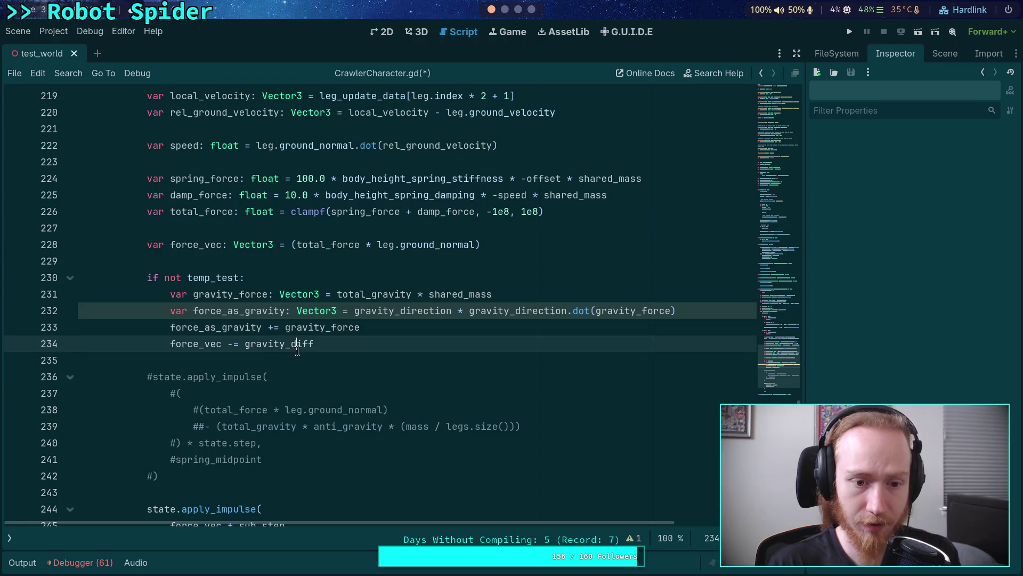
double_click(297, 344)
text(forc)
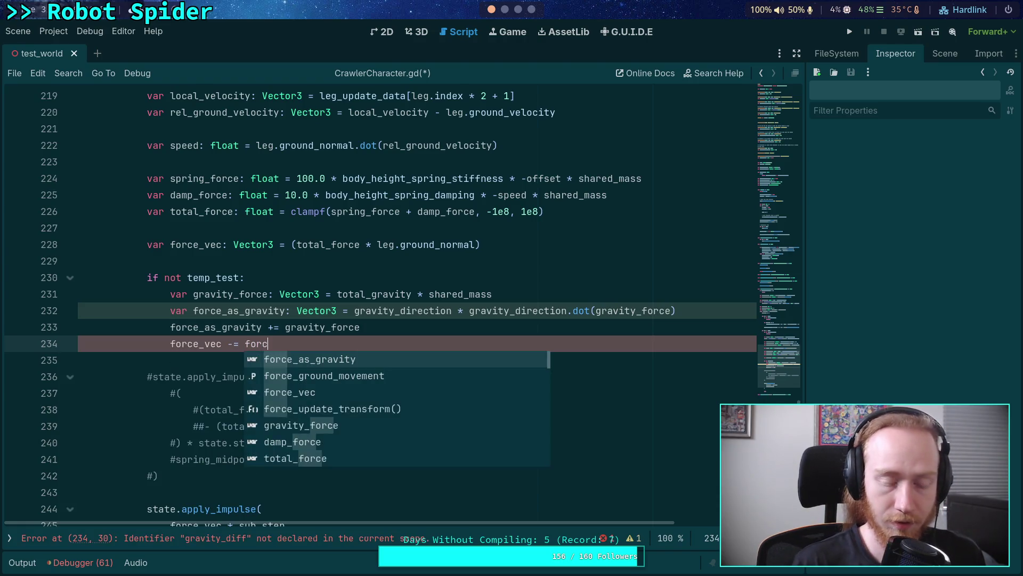
key(Return)
click(431, 377)
click(433, 366)
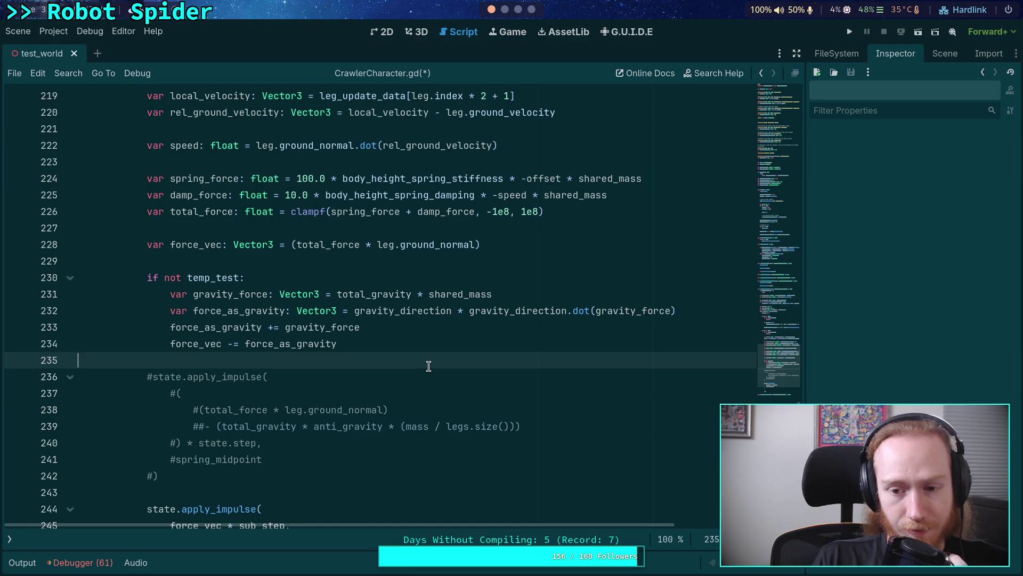
double_click(636, 311)
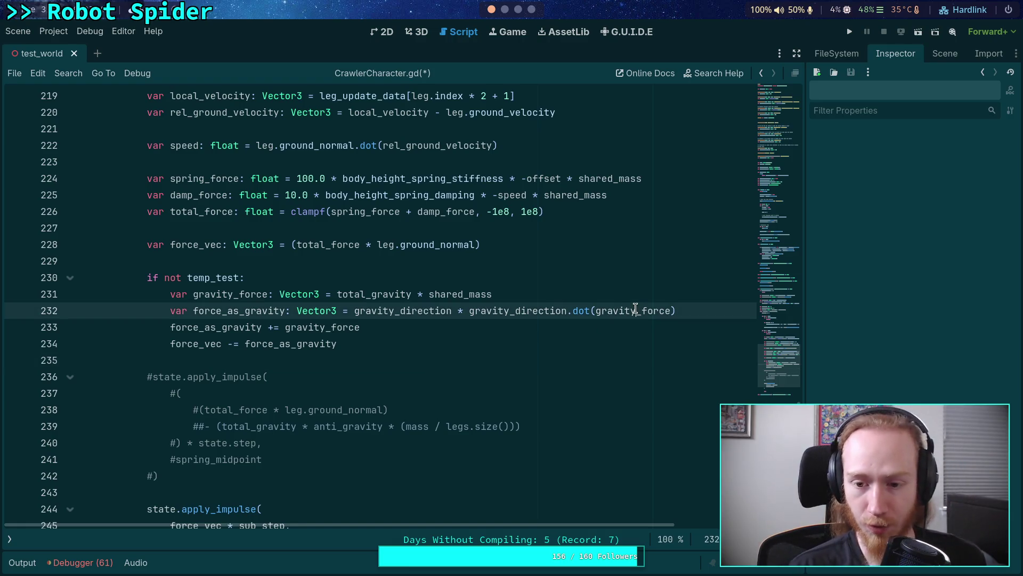
Step: Change the dot() argument on line 232 from gravity_force to force_vec
key(BackSpace)
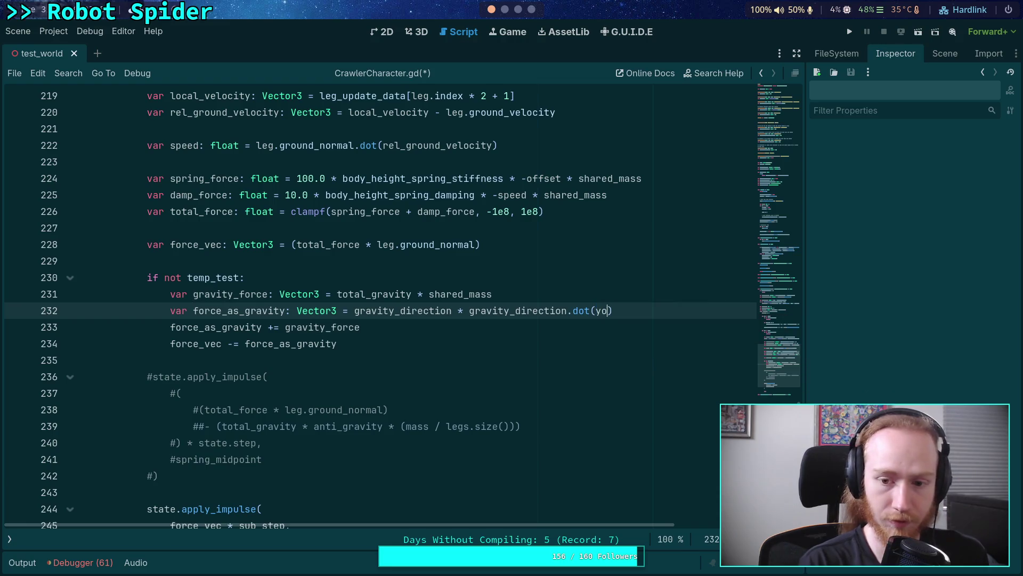
text(for)
key(Escape)
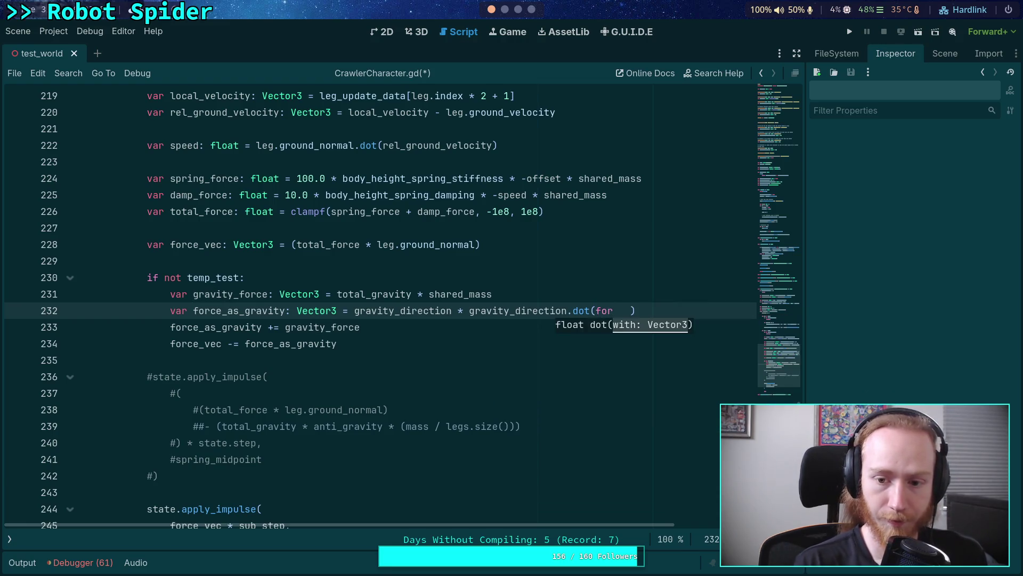
key(Delete)
key(Delete)
key(Delete)
text(ce)
key(Down)
key(Down)
key(Return)
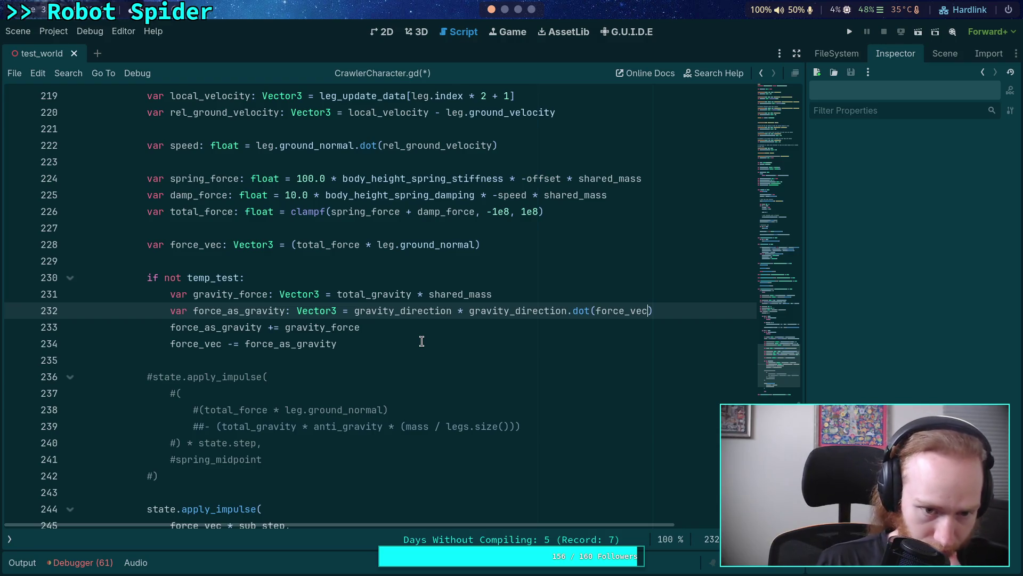
Step: Rename force_as_gravity to force_to_gravity on all three lines
drag(228, 314, 237, 313)
text(to)
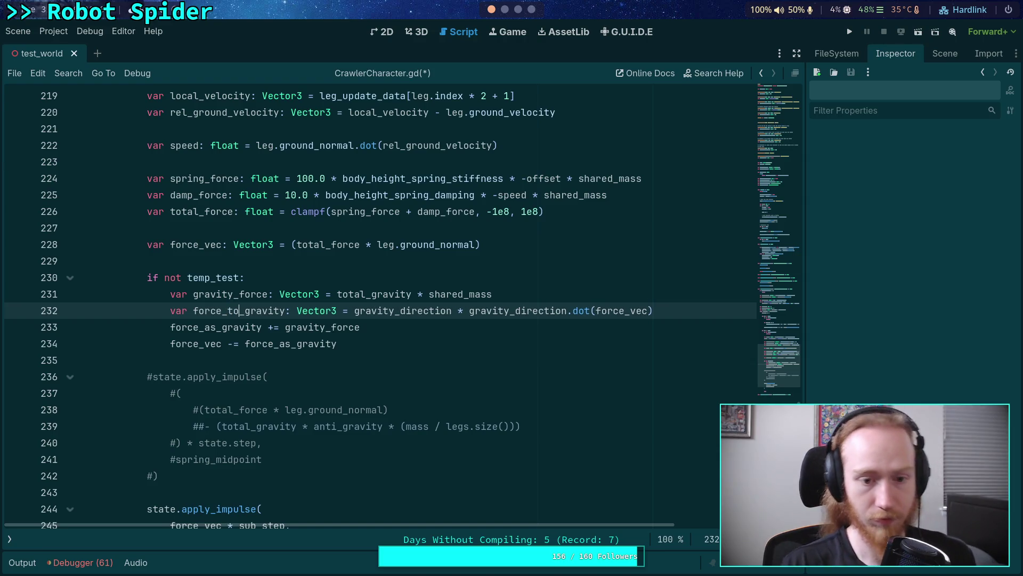
drag(205, 328, 217, 328)
text(to)
click(337, 315)
drag(279, 343, 291, 344)
text(to)
click(407, 326)
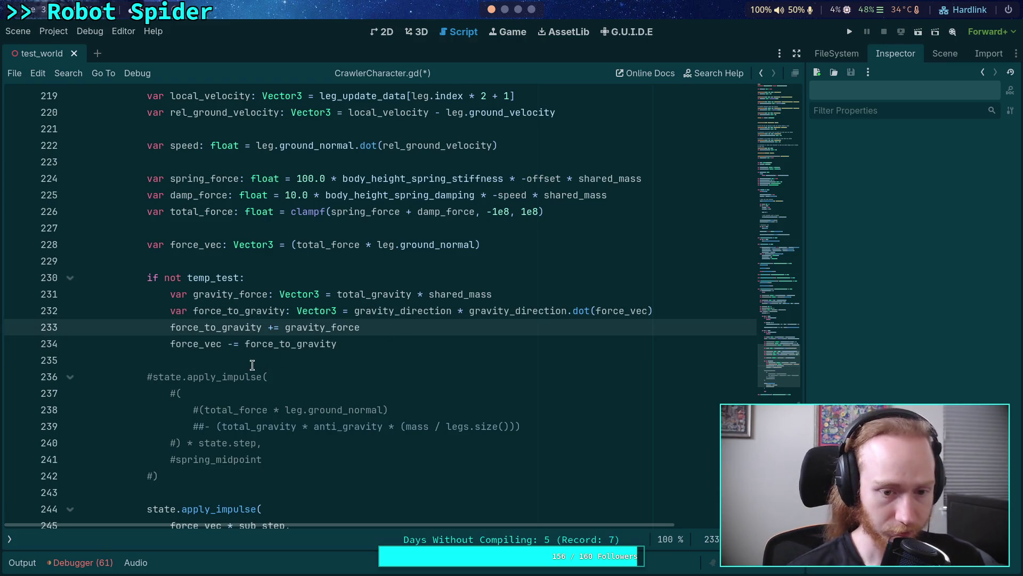
Step: Append '+ gravity_force' to the force_vec subtraction and delete the redundant += line
click(362, 343)
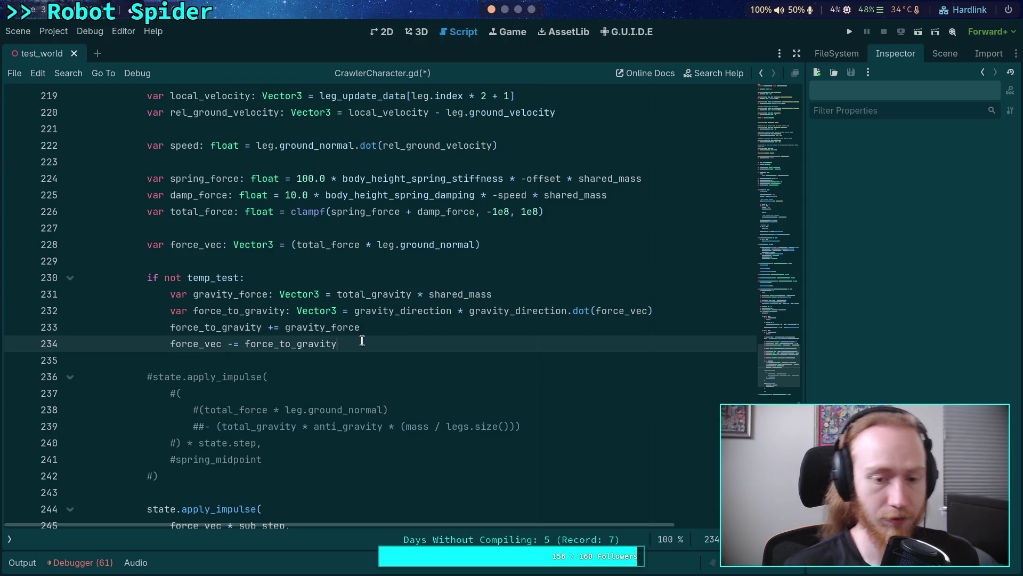
text( + gra)
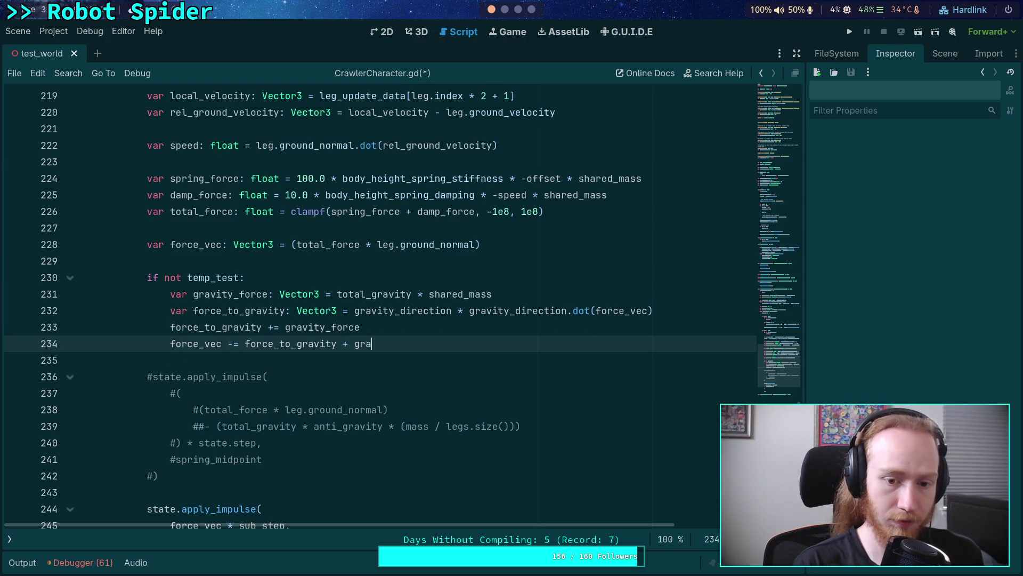
key(Down)
key(Return)
drag(386, 327, 77, 327)
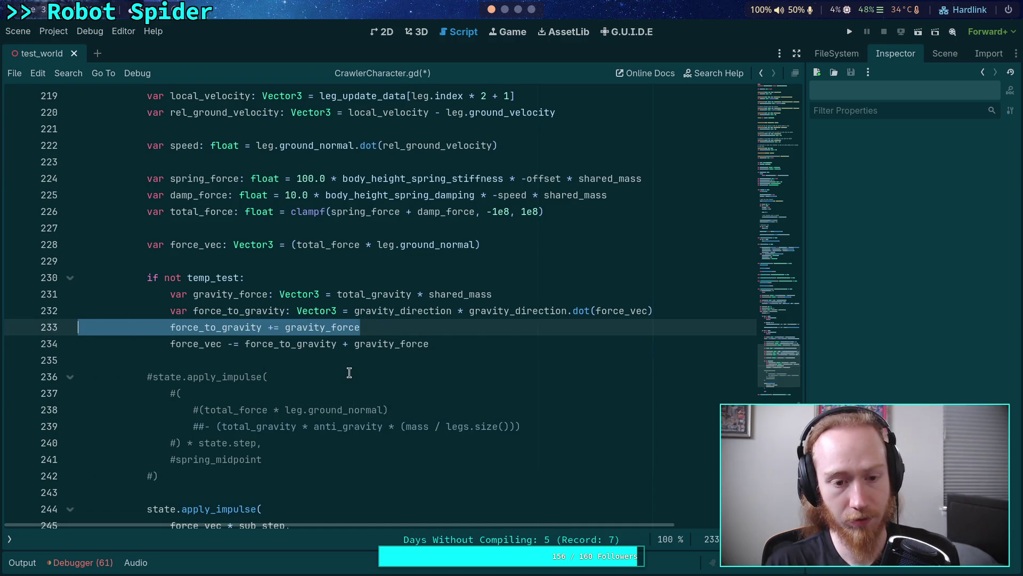
key(BackSpace)
key(BackSpace)
click(246, 326)
drag(244, 327, 494, 330)
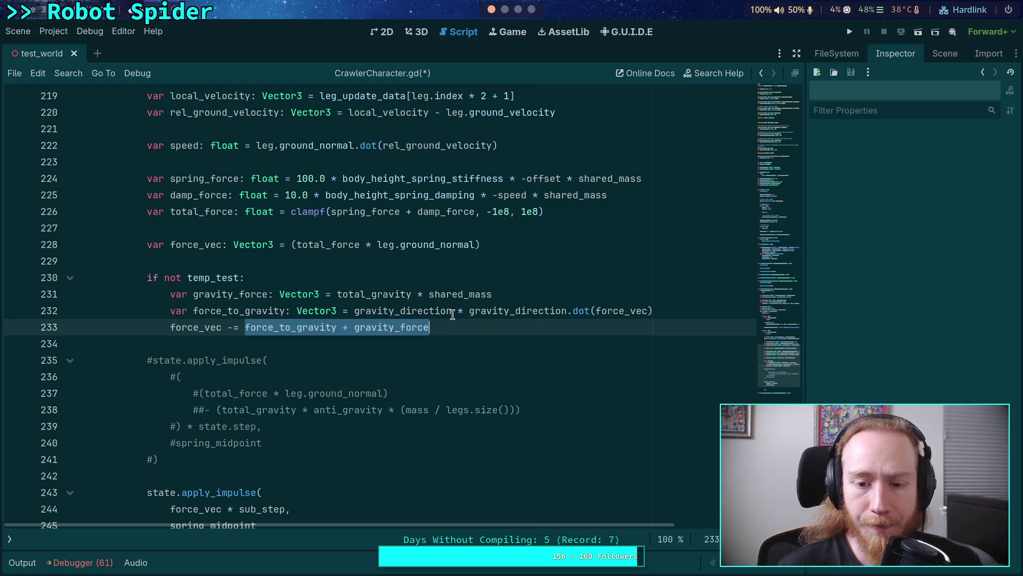
click(358, 313)
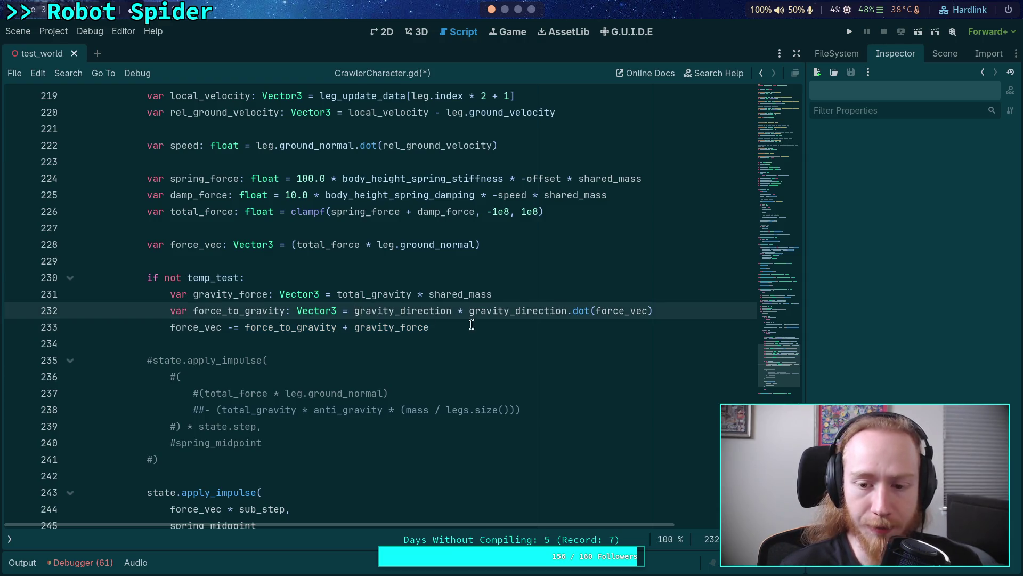
double_click(536, 309)
double_click(624, 310)
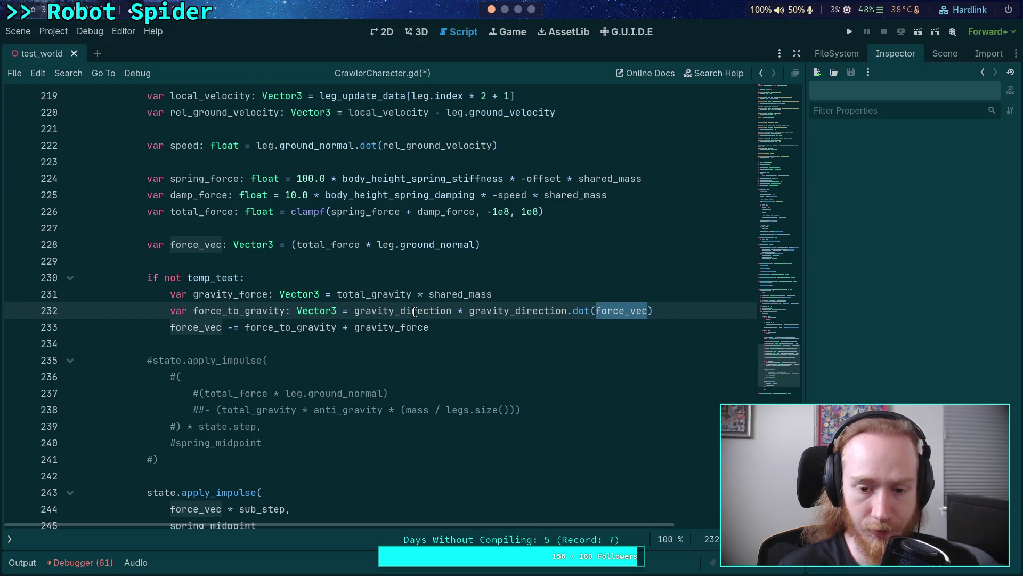
mouse_move(414, 312)
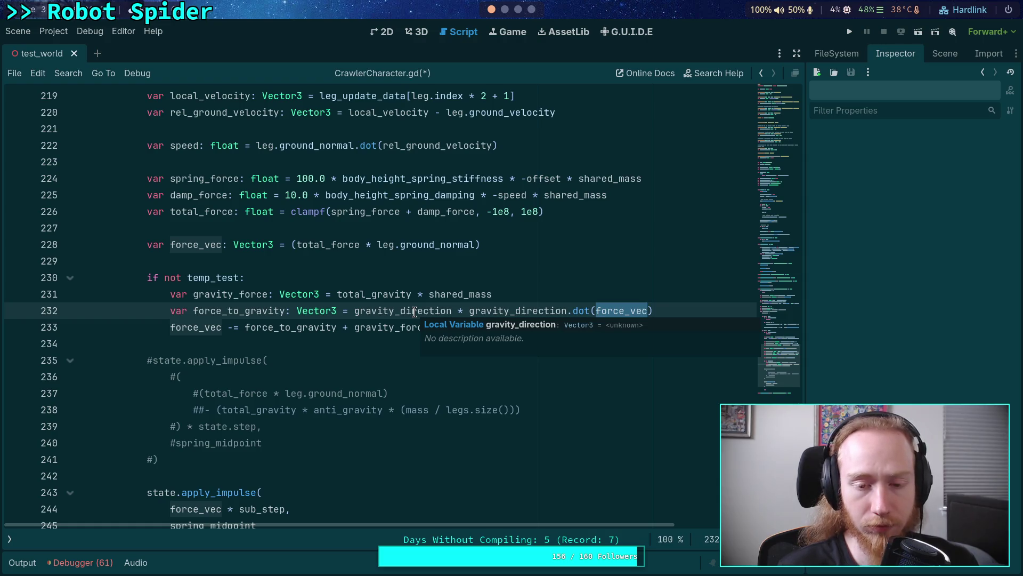
scroll(414, 311, up, 1)
mouse_move(600, 358)
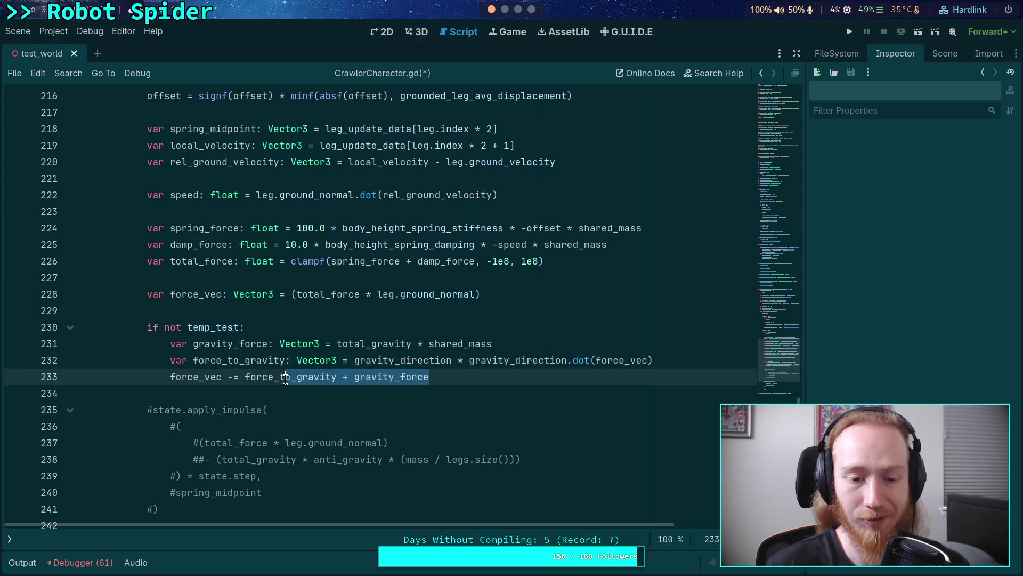
Step: Remove the force_to_gravity term so line 233 subtracts only gravity_force
drag(244, 377, 428, 376)
click(423, 372)
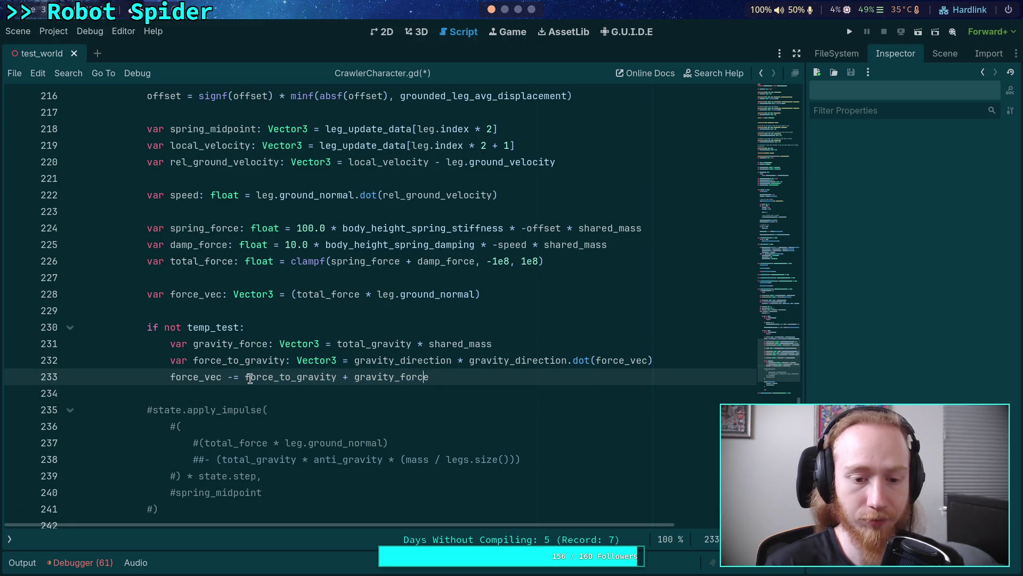
drag(244, 376, 354, 377)
key(BackSpace)
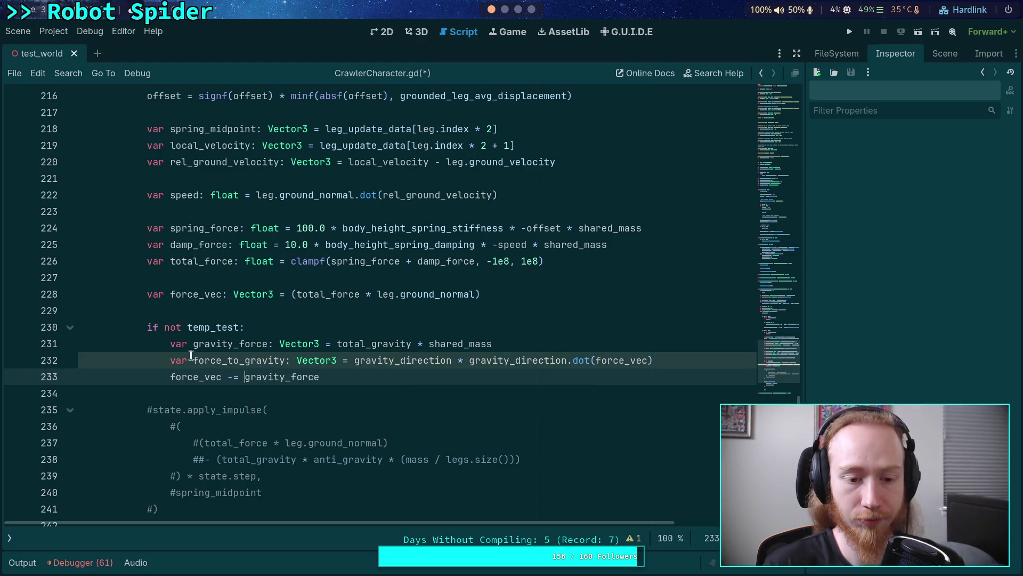
Step: Comment out the force_to_gravity line with Ctrl+K, save the script, and run the project
click(170, 363)
key(ctrl+k)
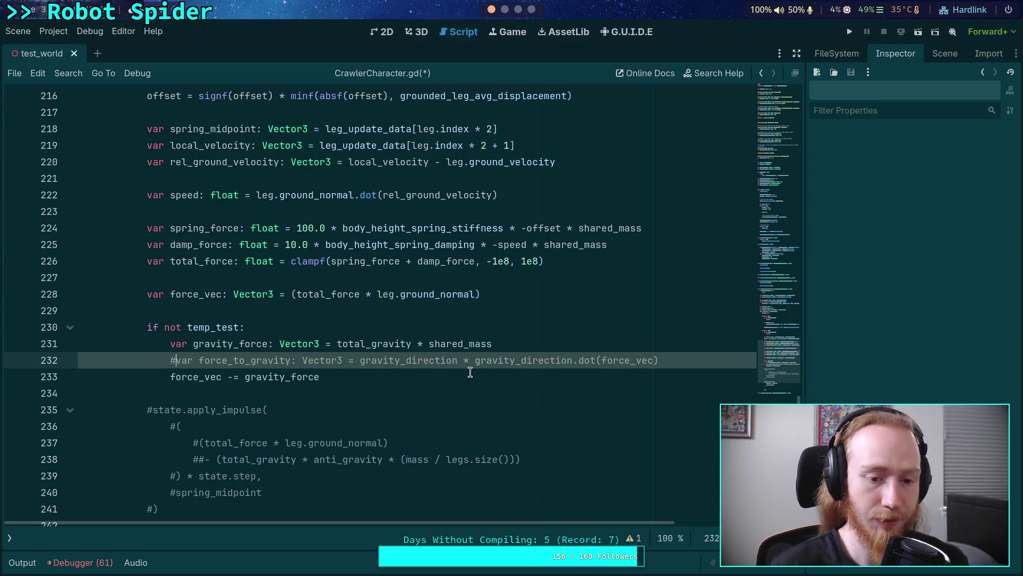
key(ctrl+s)
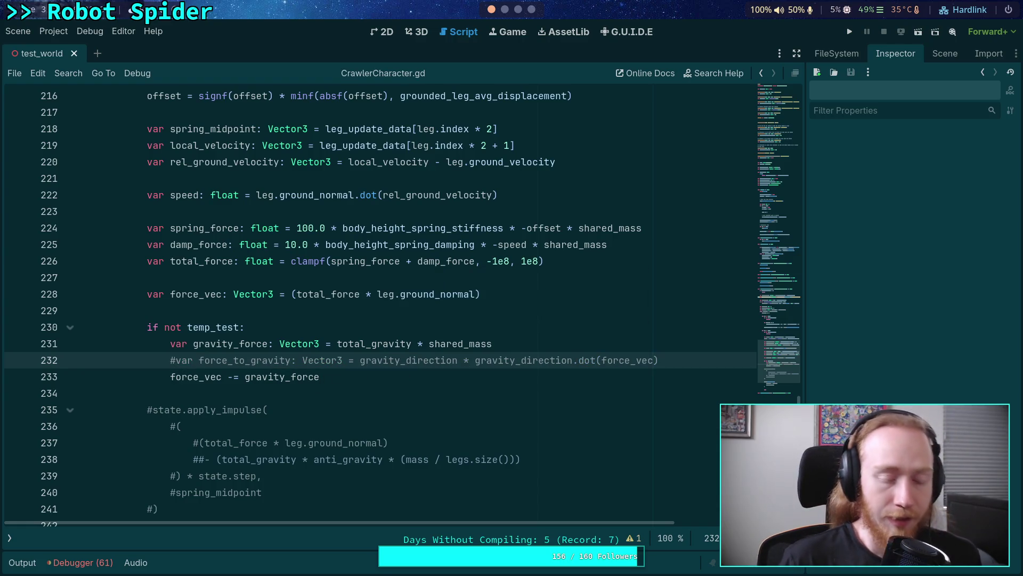
scroll(532, 337, down, 2)
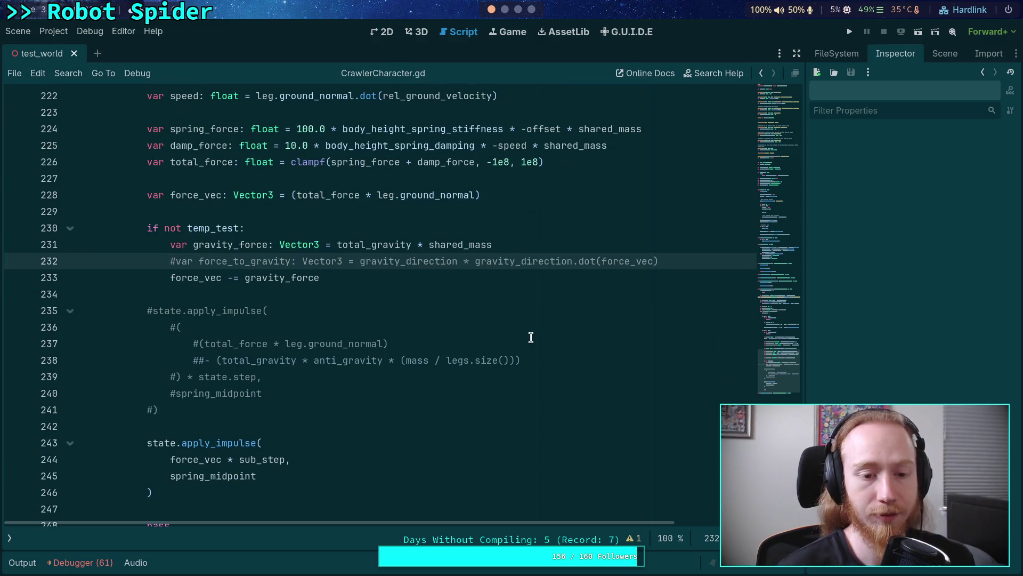
scroll(532, 337, up, 1)
double_click(201, 327)
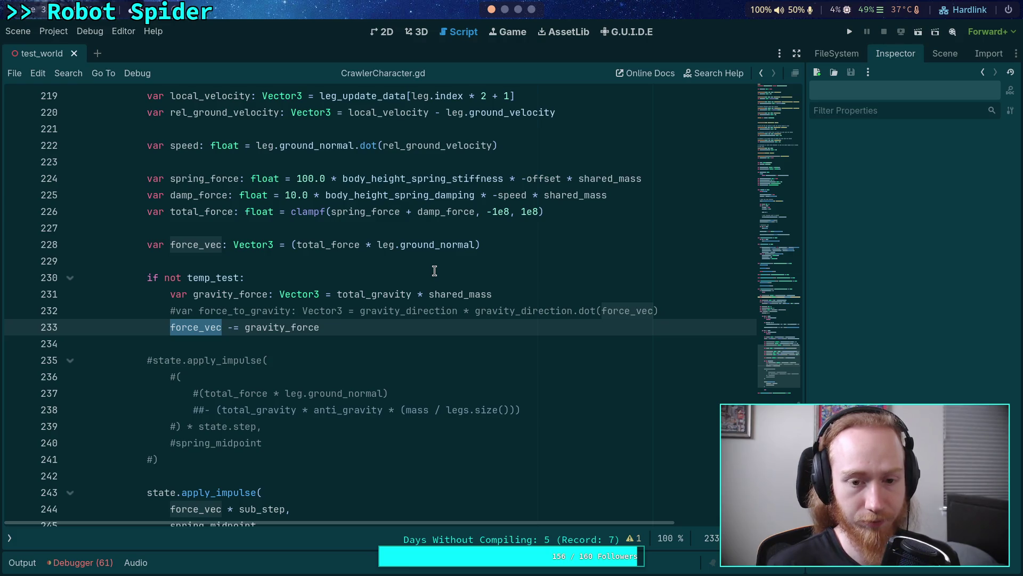
scroll(434, 271, down, 1)
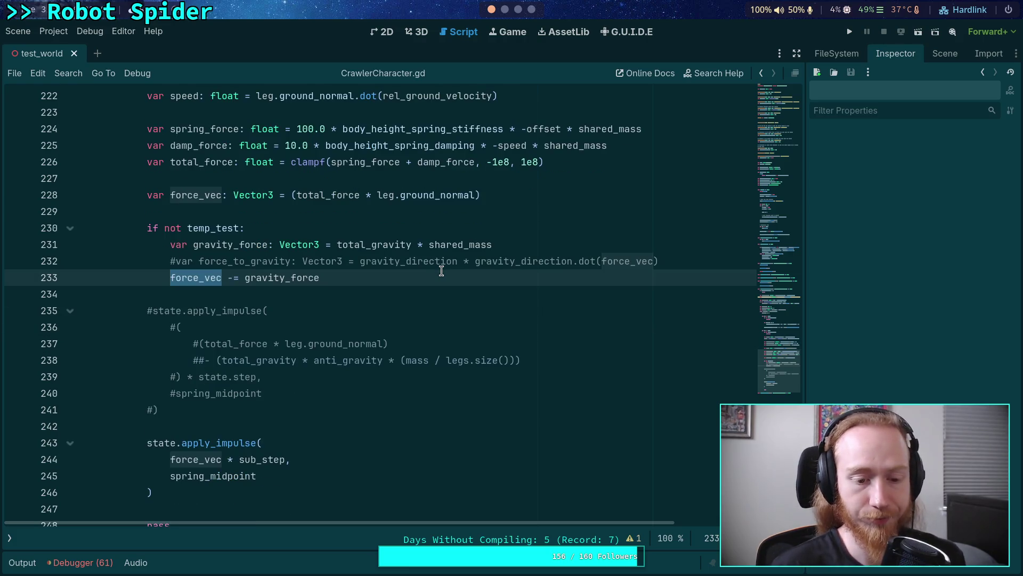
click(849, 31)
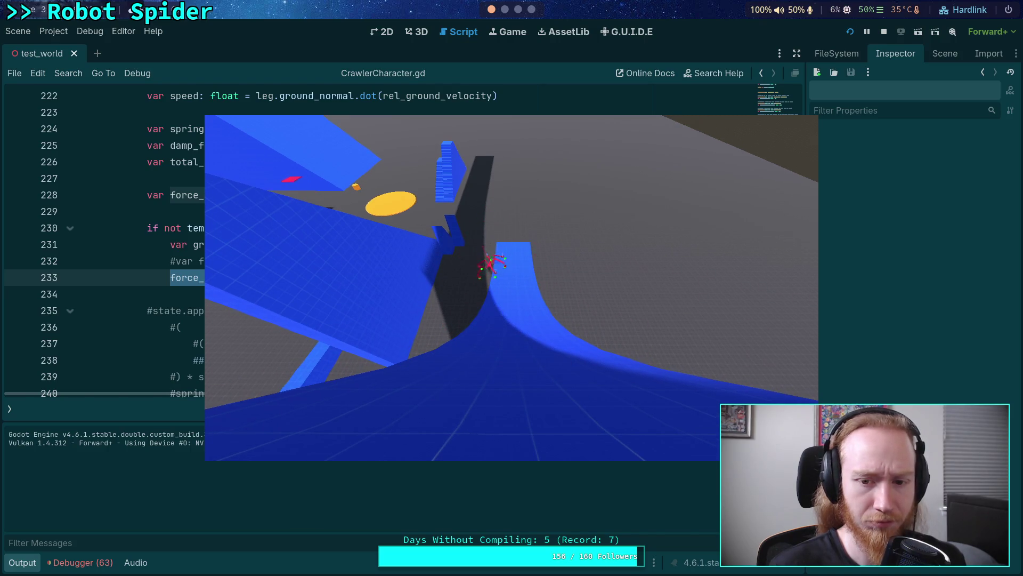
Step: Stop the test run and scroll the script back to line 233
click(884, 32)
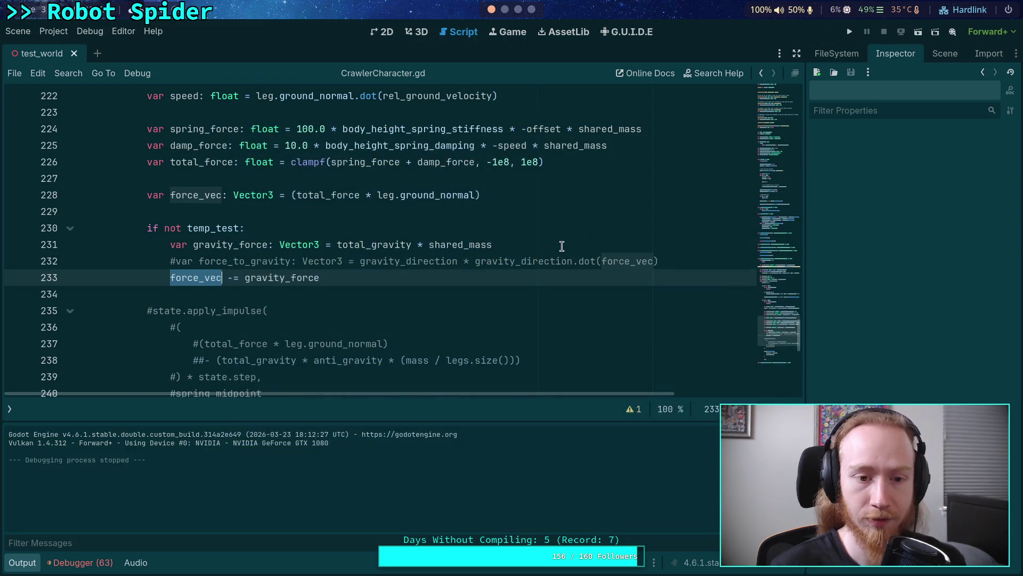
scroll(570, 244, up, 10)
scroll(403, 261, down, 4)
scroll(369, 254, down, 6)
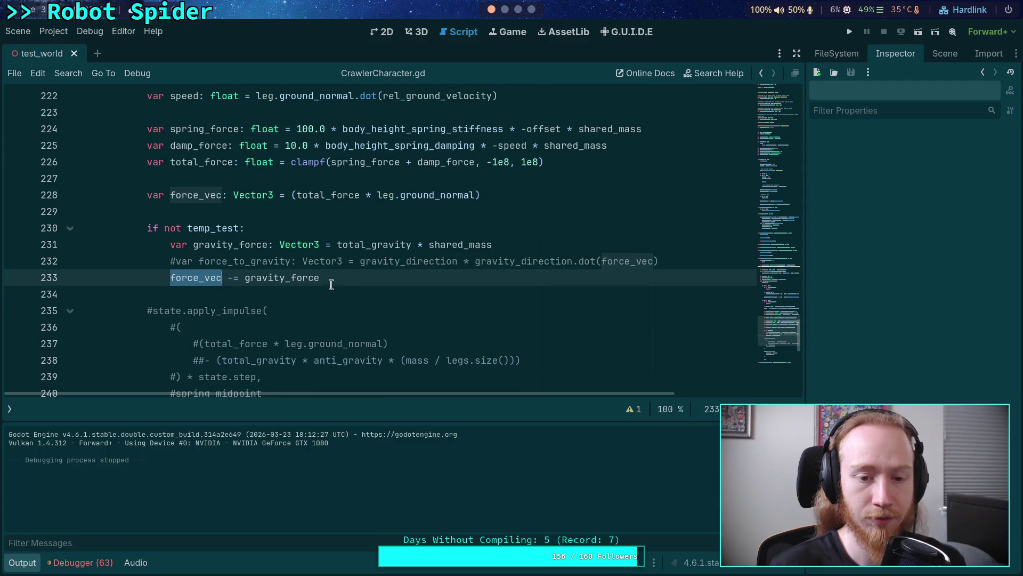
scroll(333, 286, down, 1)
mouse_move(288, 233)
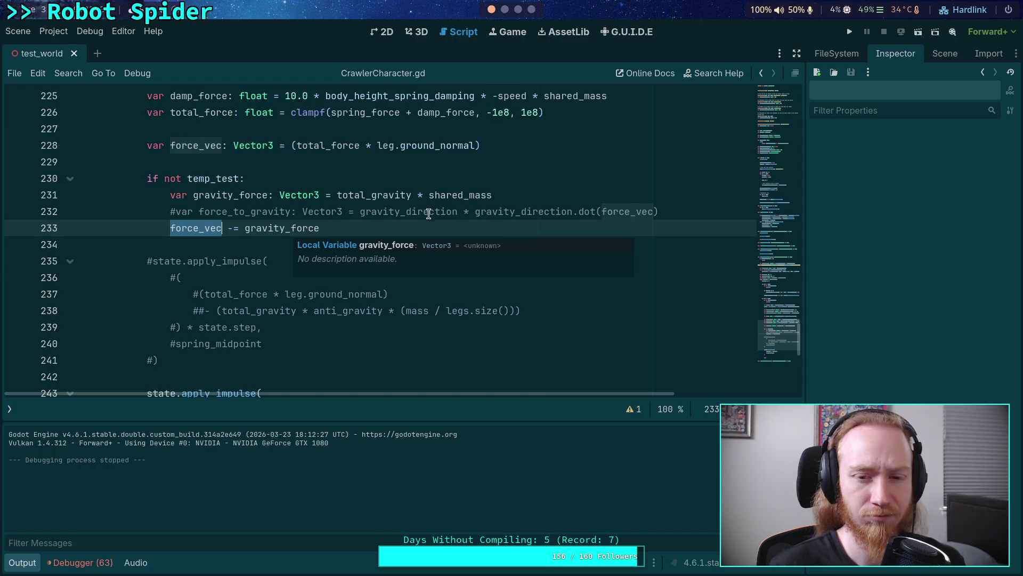
Step: Check the local variables' types, then launch the project again
mouse_move(452, 198)
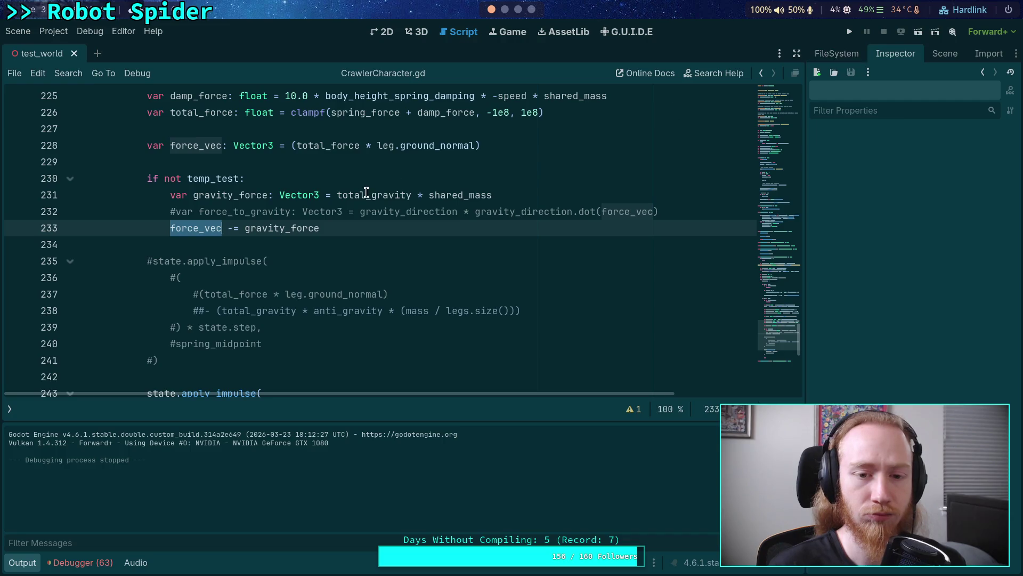
mouse_move(366, 193)
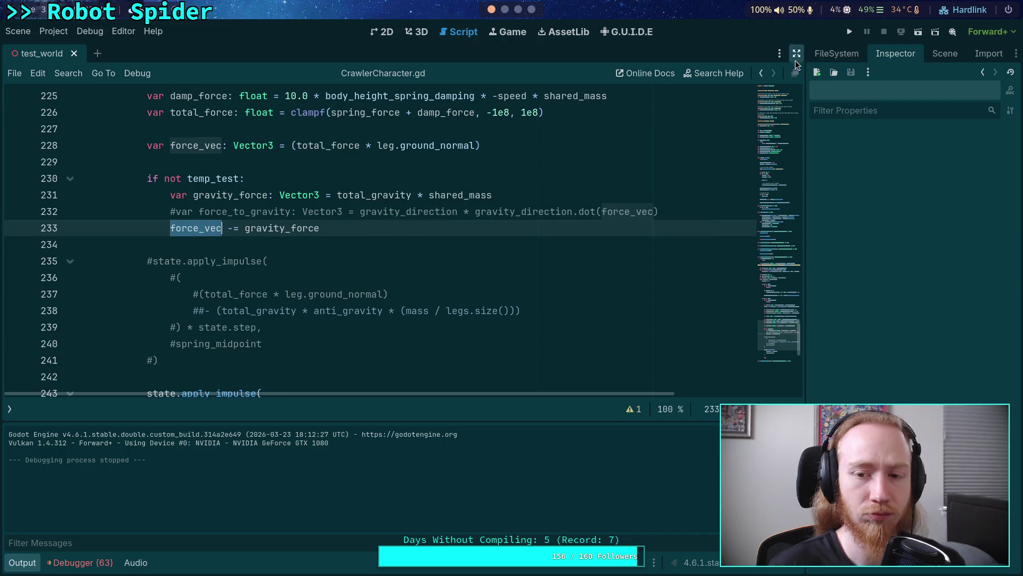
click(849, 32)
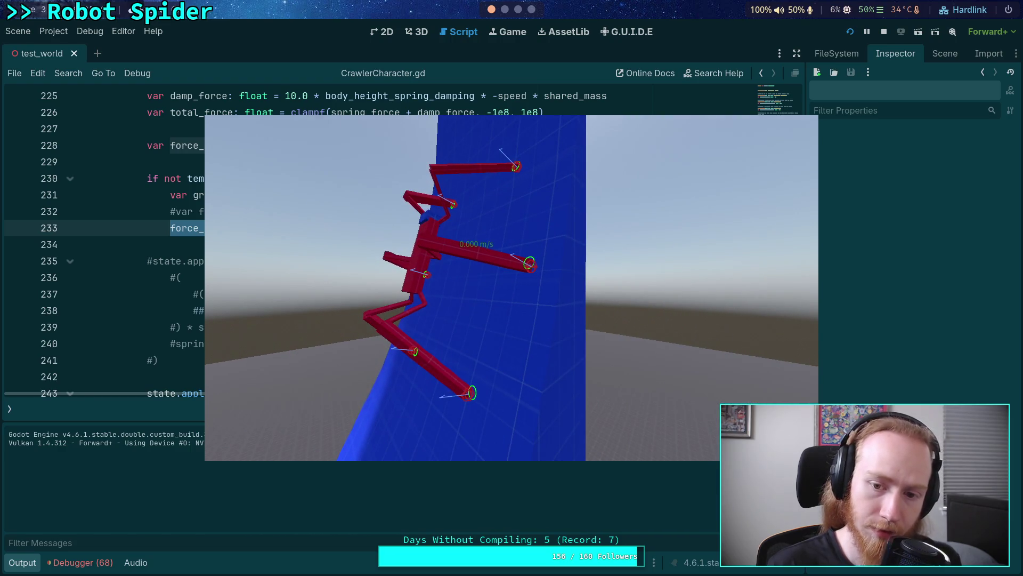
Step: Stop the spider test run and collapse the output log to enlarge the code
click(884, 32)
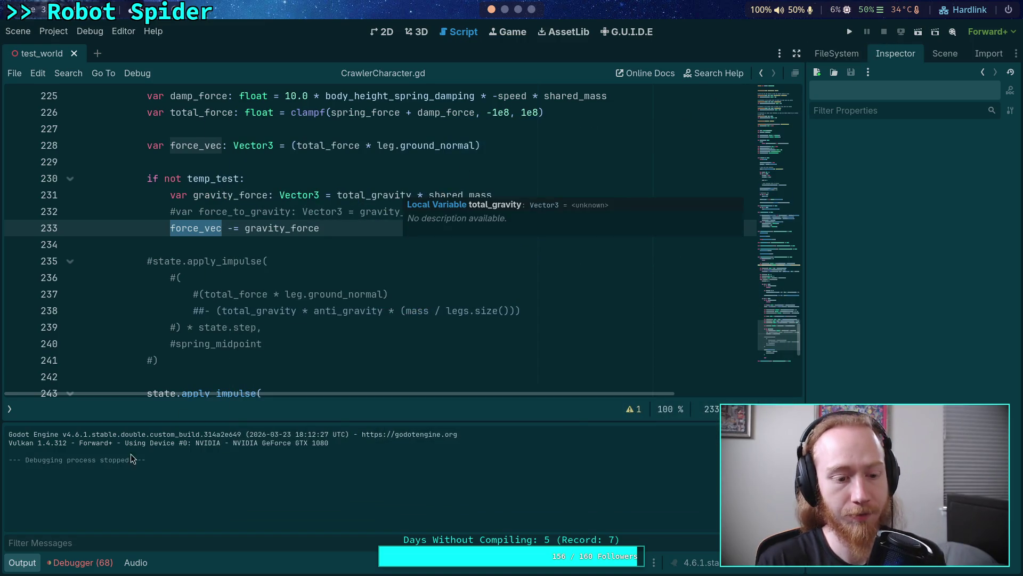
click(22, 564)
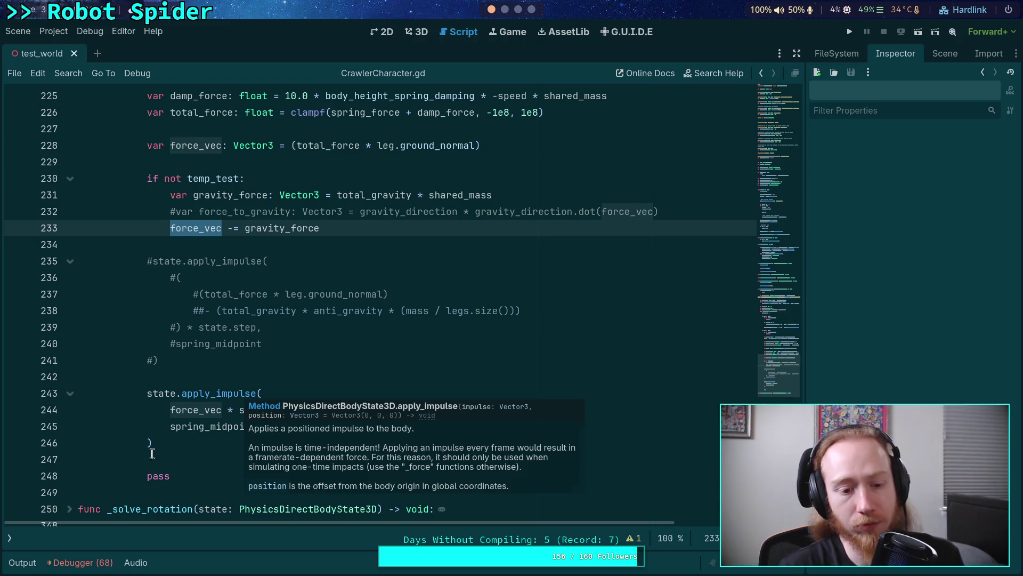
click(152, 453)
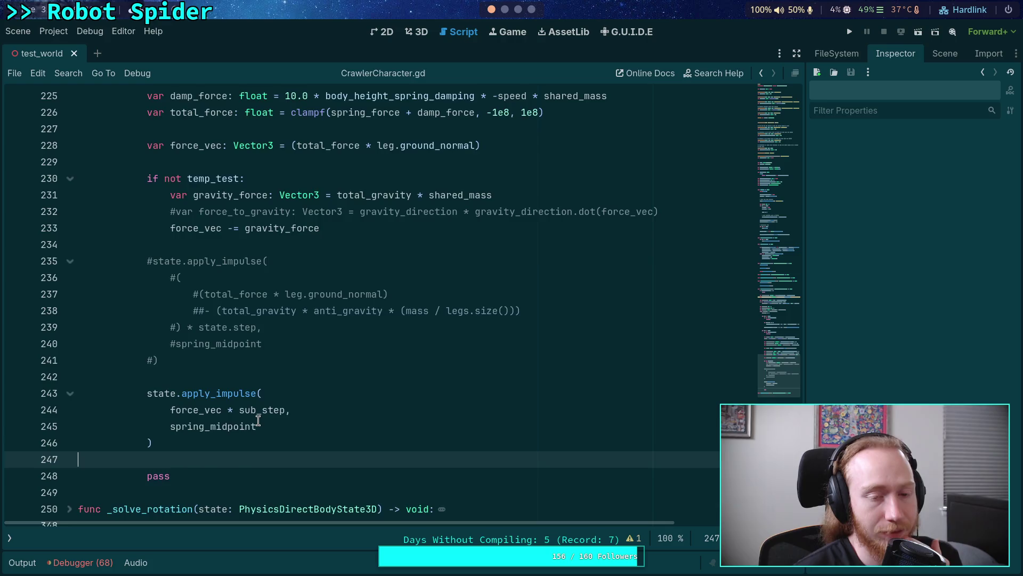
scroll(259, 417, up, 2)
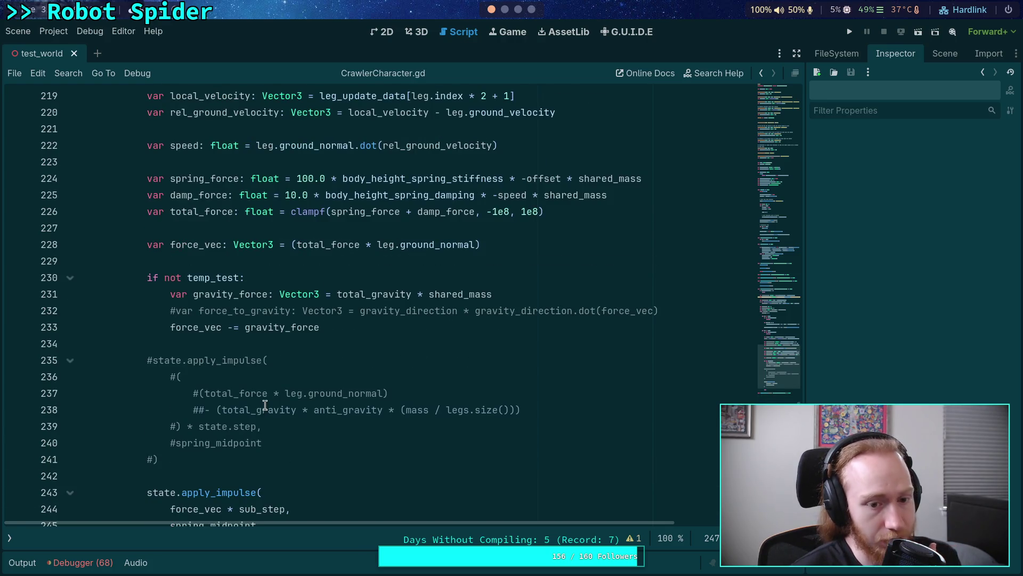
scroll(265, 405, up, 1)
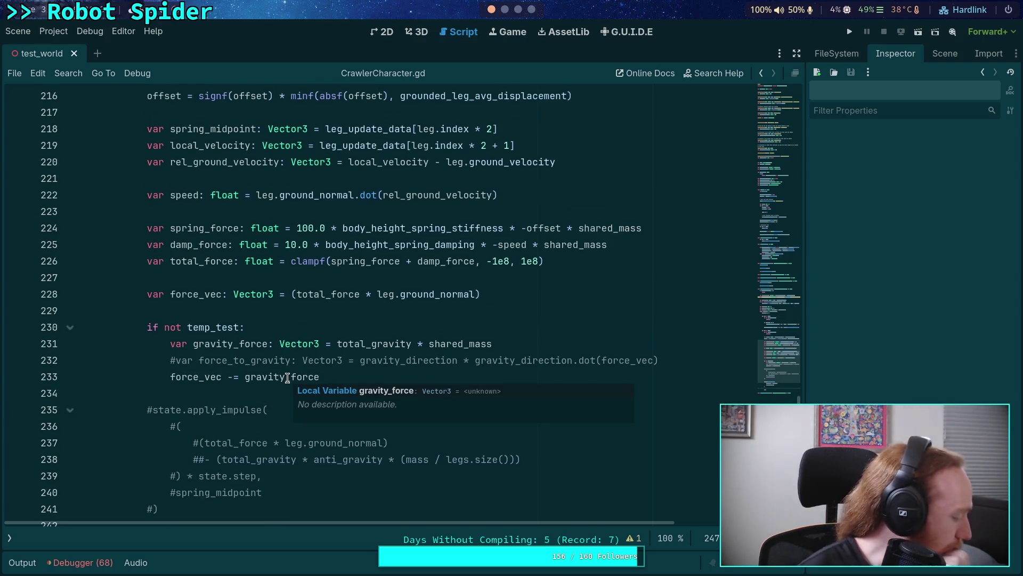
scroll(216, 376, down, 3)
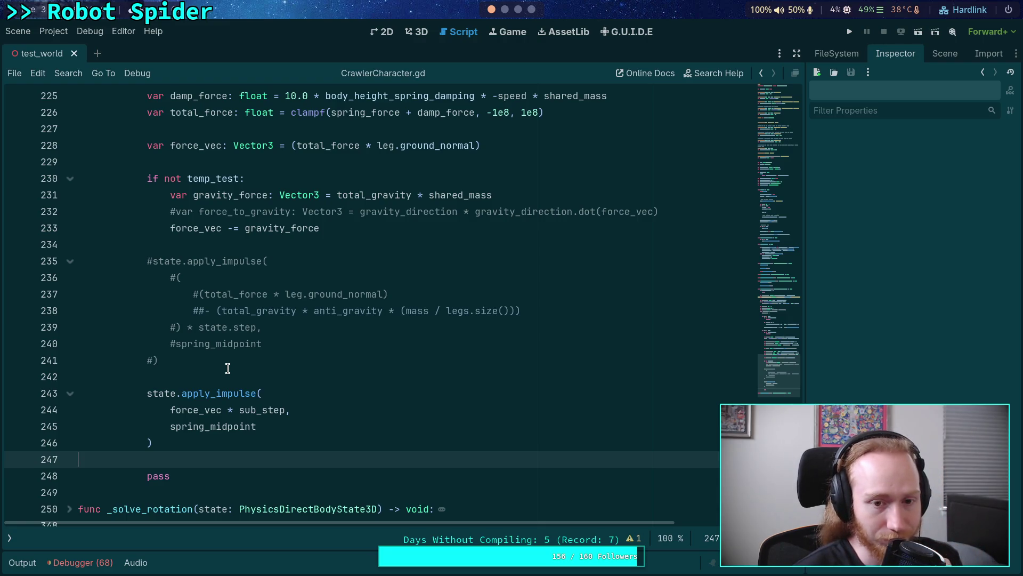
scroll(228, 368, up, 2)
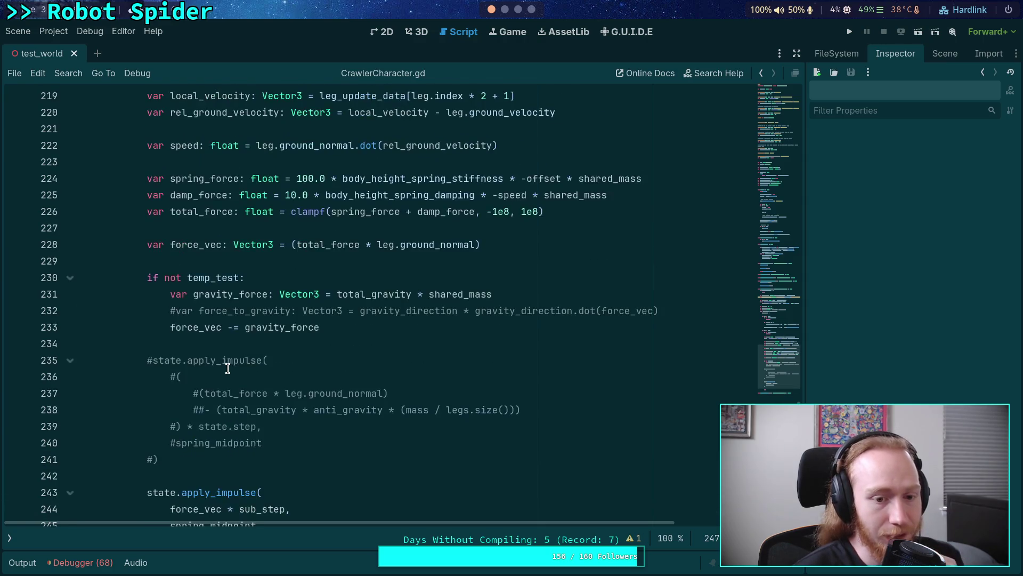
scroll(228, 368, up, 2)
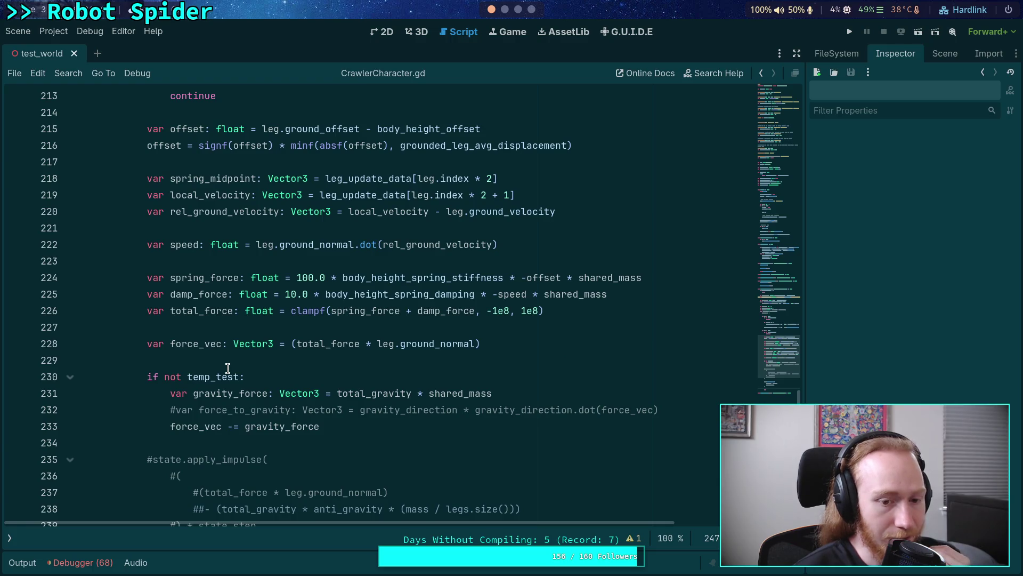
scroll(228, 368, up, 2)
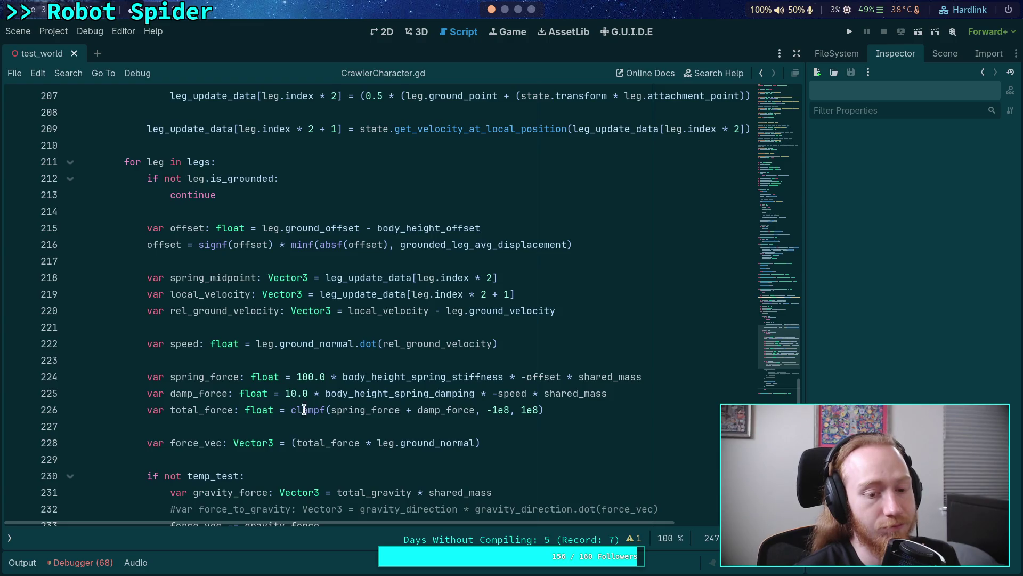
scroll(308, 405, down, 2)
scroll(327, 404, down, 2)
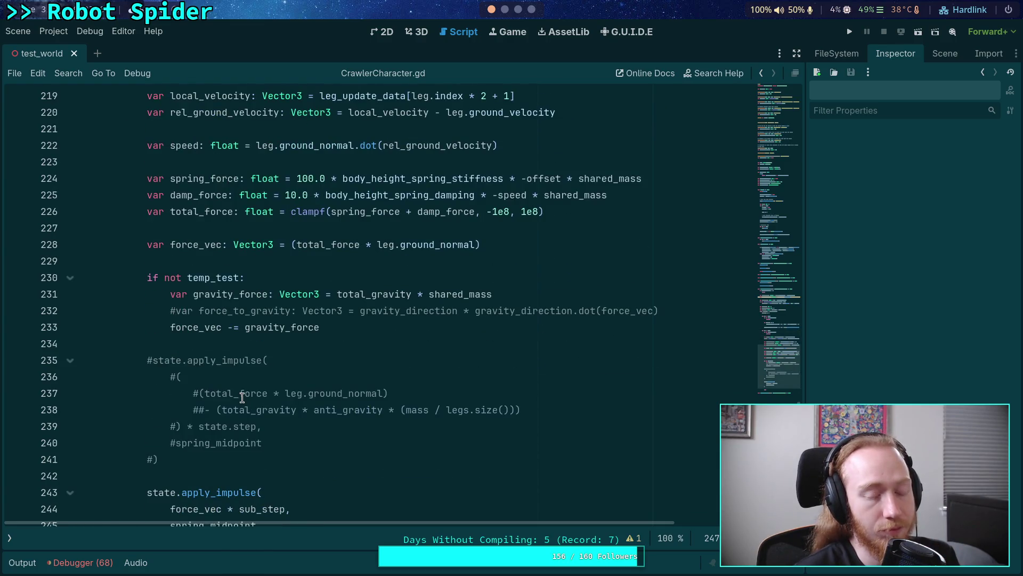
scroll(243, 398, down, 2)
scroll(244, 394, up, 1)
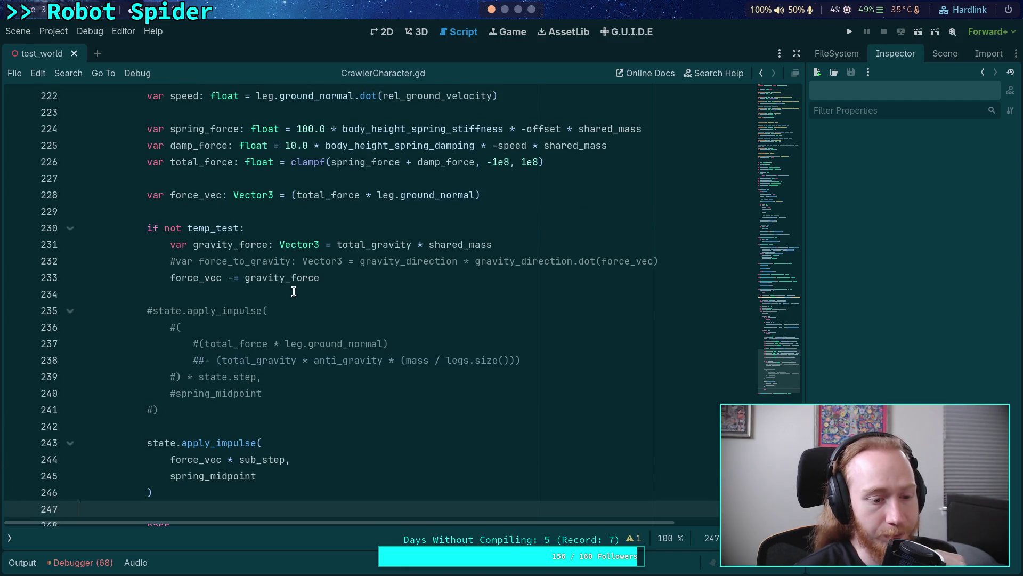
mouse_move(297, 277)
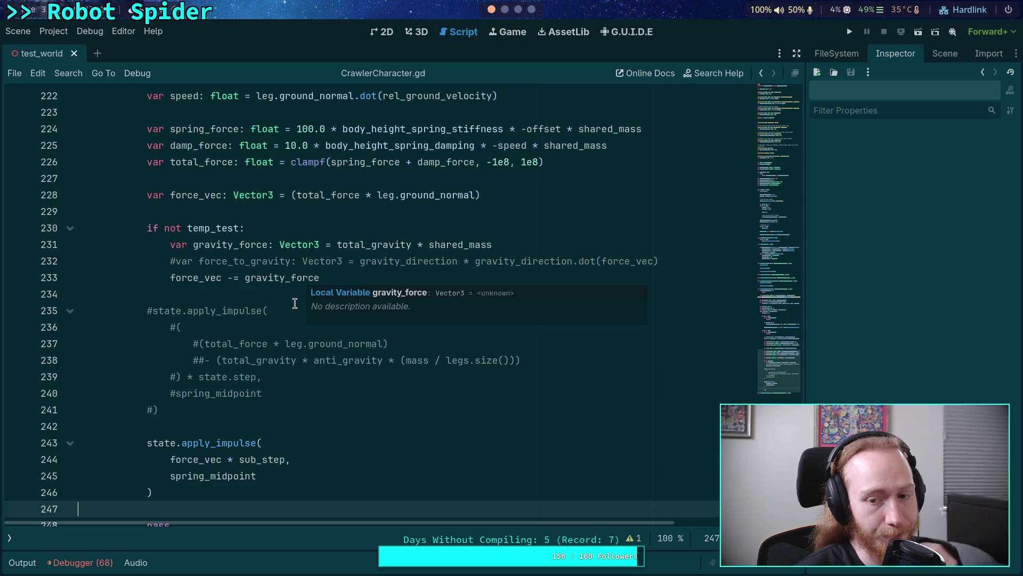
scroll(288, 393, up, 2)
click(525, 344)
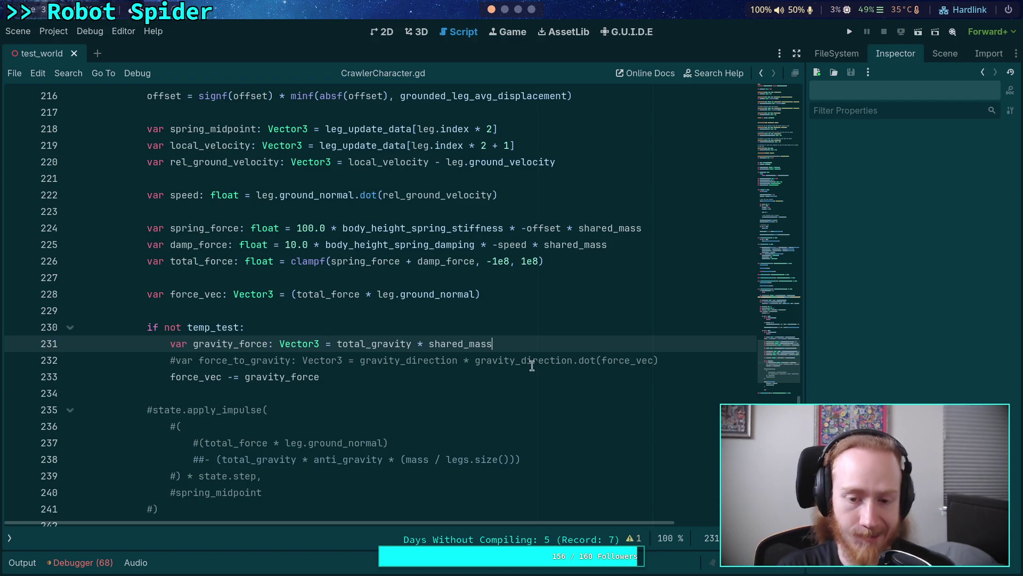
Step: Uncomment the force_to_gravity declaration on line 232 with Ctrl+K
click(168, 361)
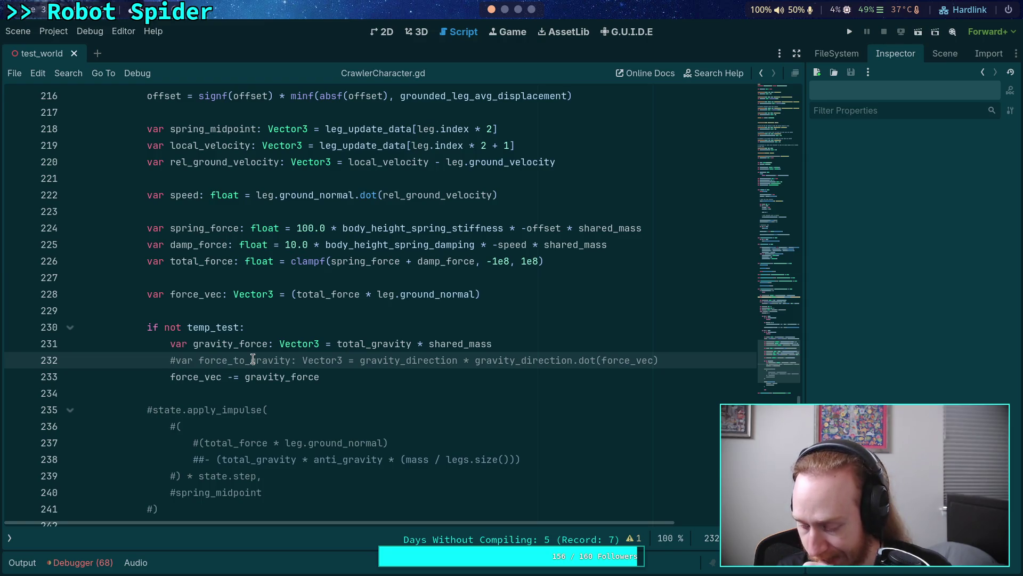
key(ctrl+k)
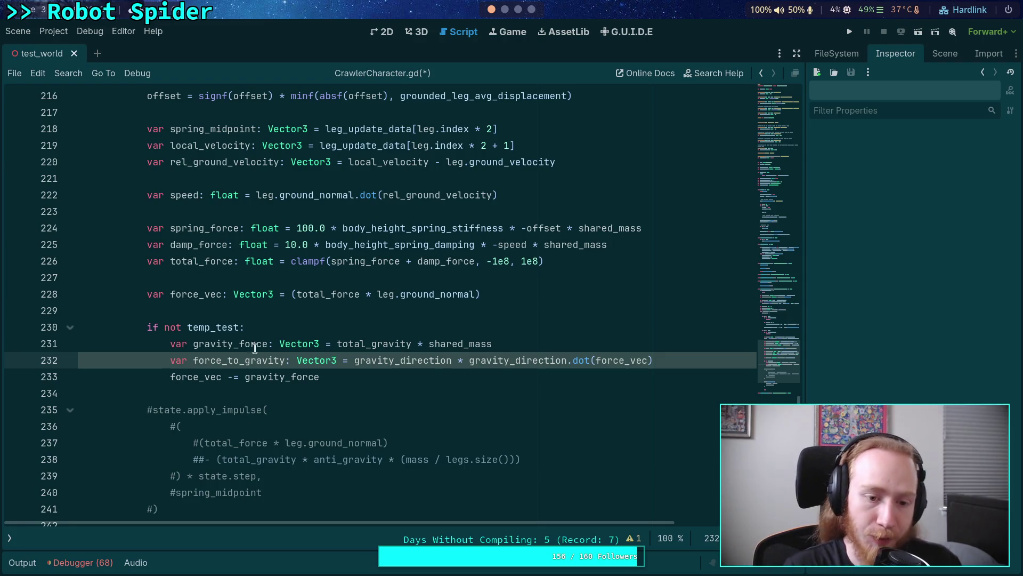
Step: Make line 232 declare force_to_gravity as a float equal to gravity_direction.dot(force_vec)
double_click(326, 362)
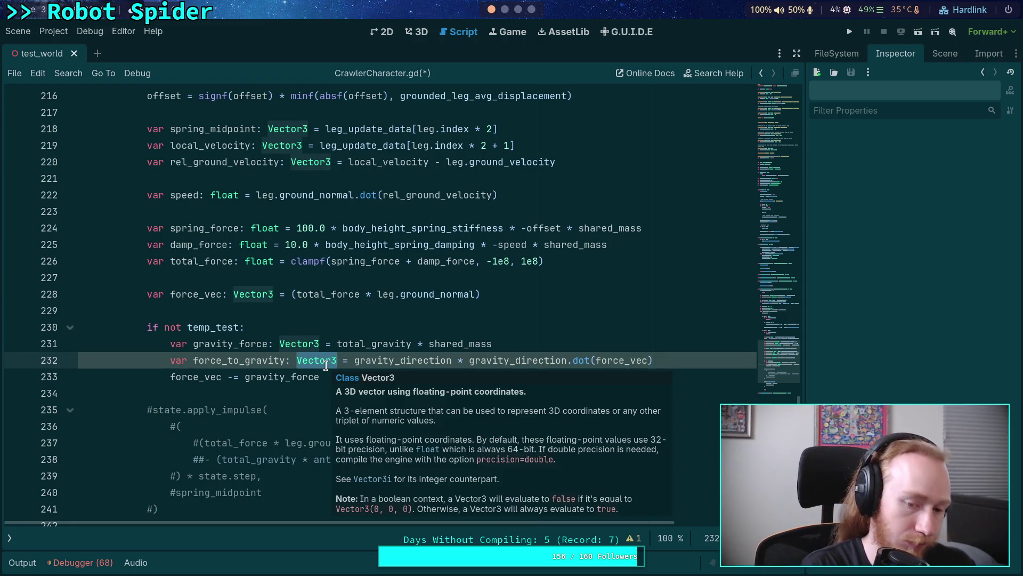
text(float)
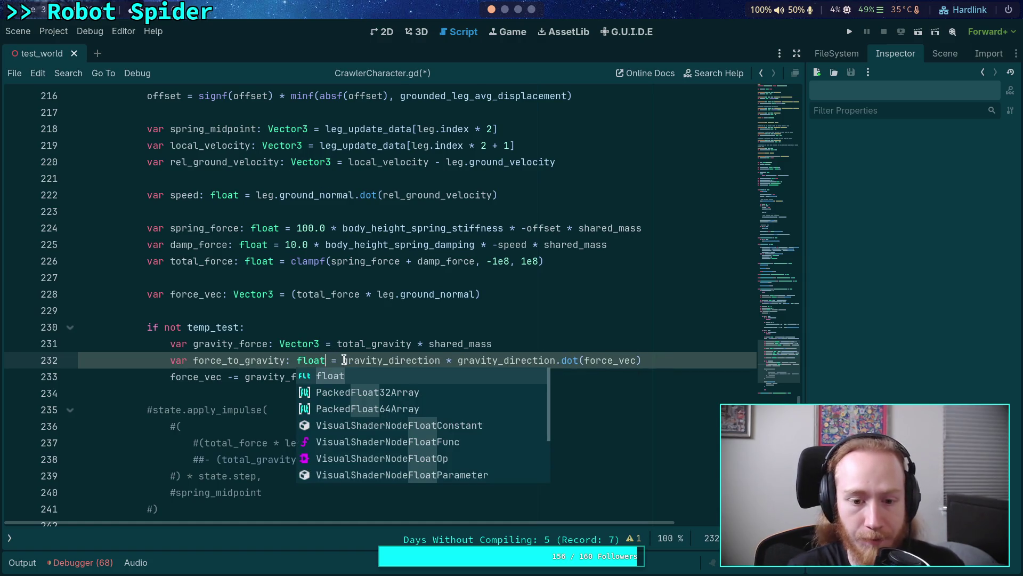
drag(342, 360, 457, 360)
key(BackSpace)
click(585, 360)
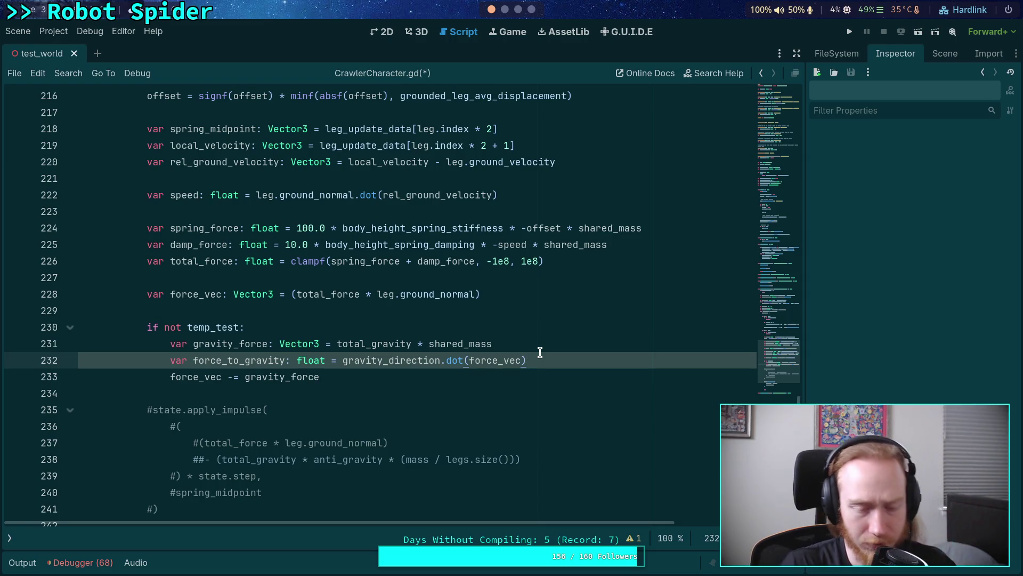
drag(228, 361, 238, 361)
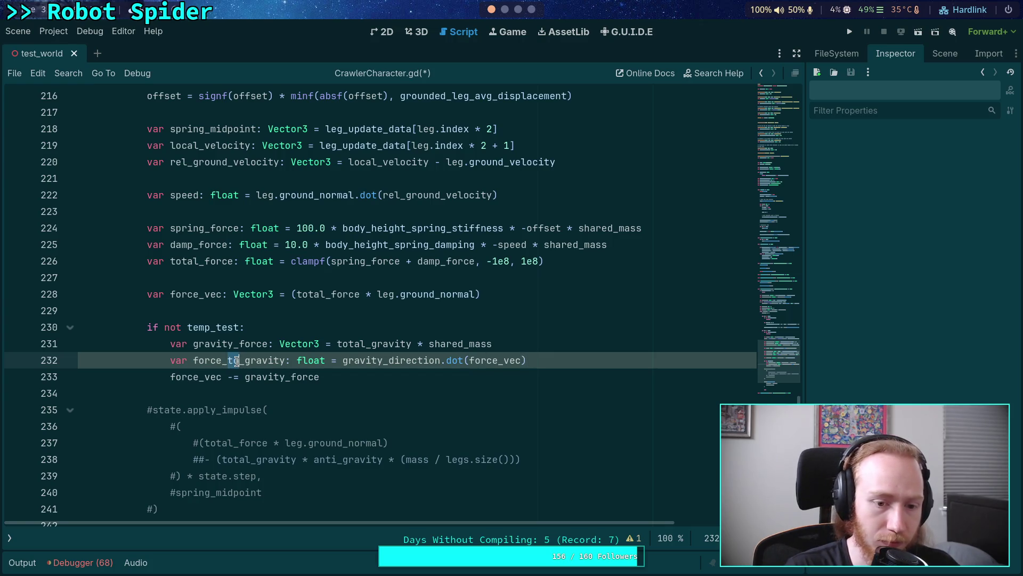
Step: Rename the variable to force_against_gravity and negate it as -gravity_direction.dot(force_vec)
text(against)
click(373, 364)
text(-)
click(610, 358)
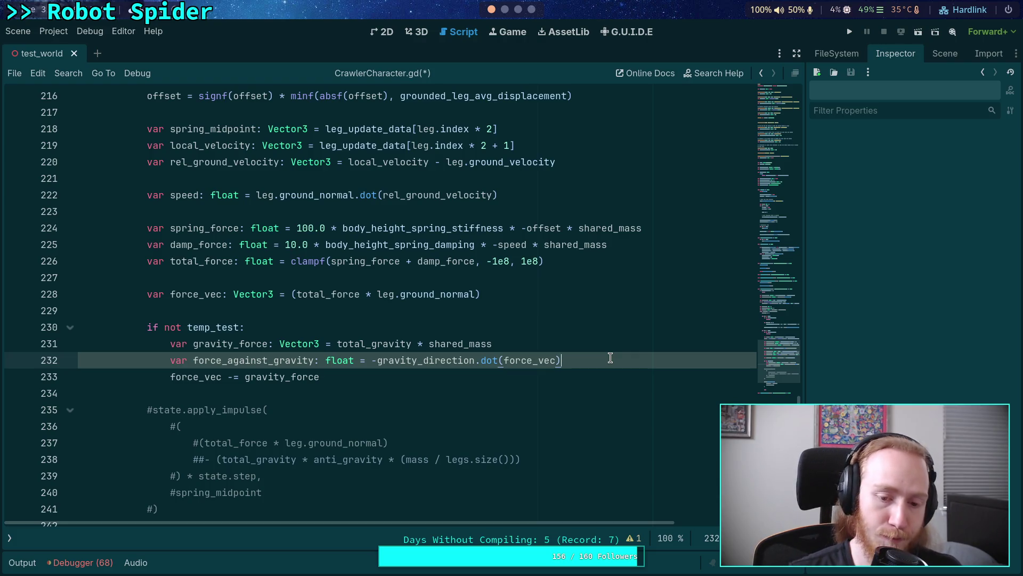
Step: Start a new line 233 reading 'if force_against_gravity'
key(Return)
text(if for)
key(Return)
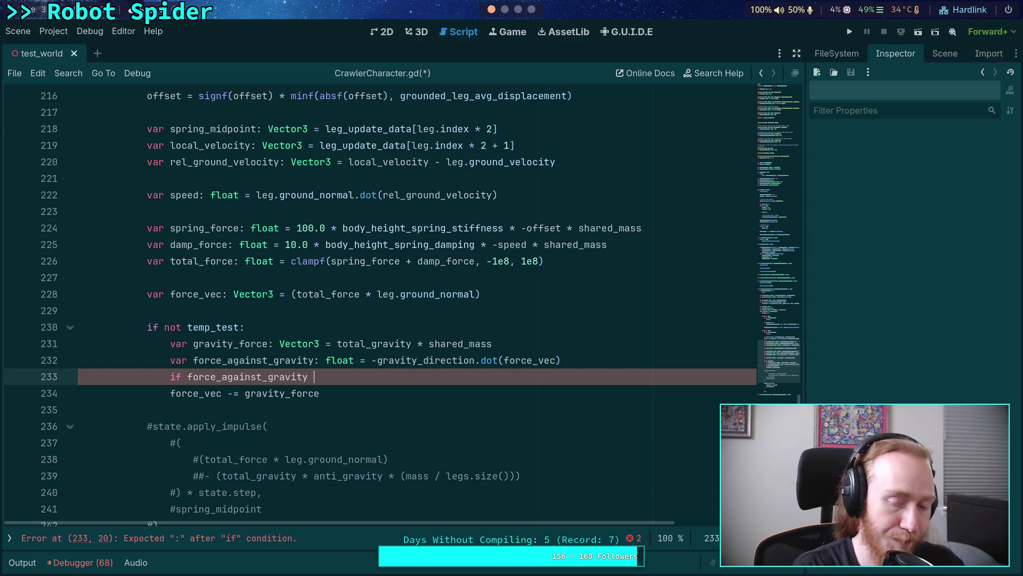
Step: Complete the condition as 'if force_against_gravity < gravity_force:'
text(< )
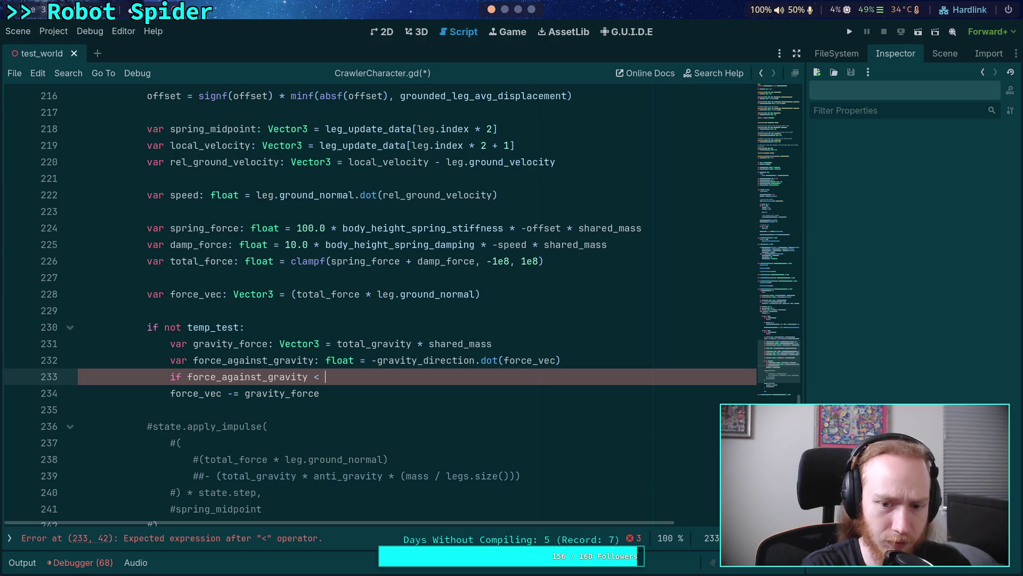
text(gr)
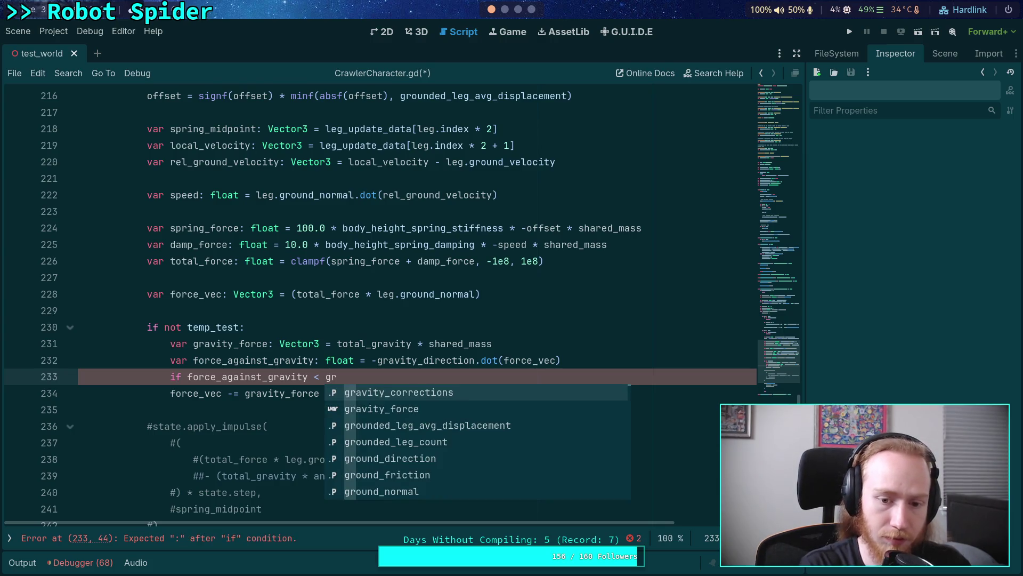
key(Down)
key(Return)
text(:)
key(Return)
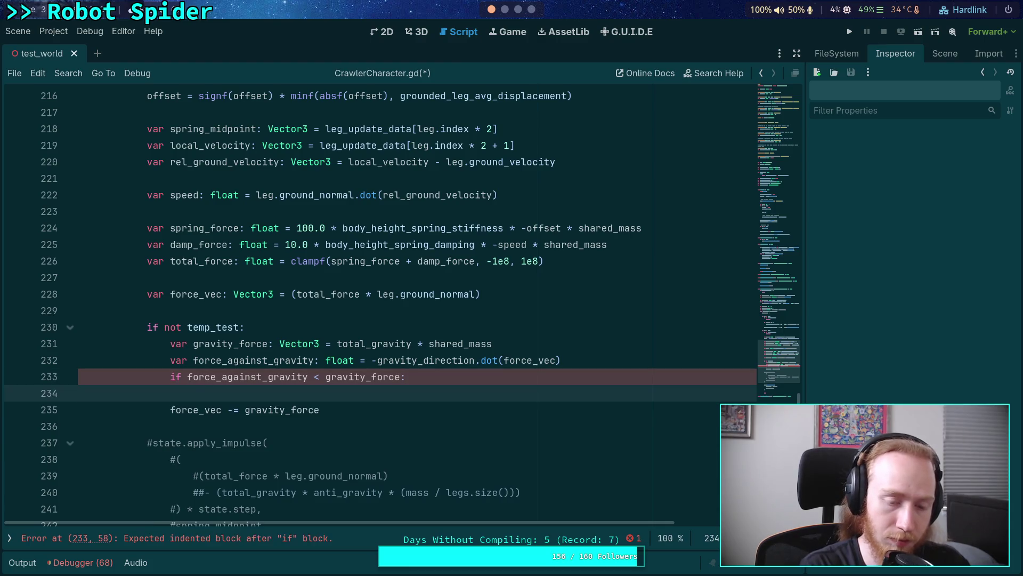
Step: Begin the branch body with 'force_vec -= gravity_direction *', correcting the += and ground_direction slips
text(for)
key(Down)
key(Down)
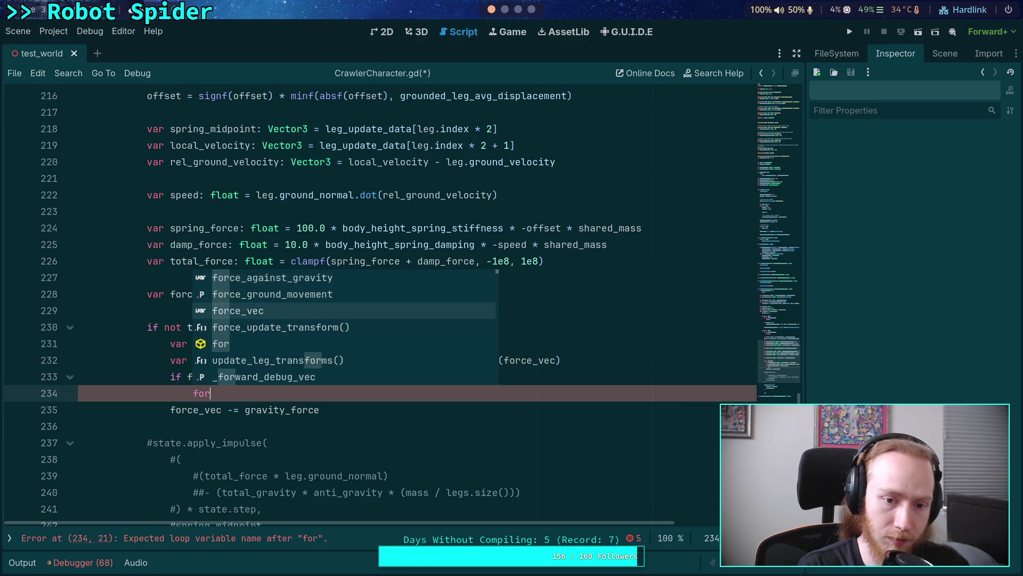
key(Return)
text(+=)
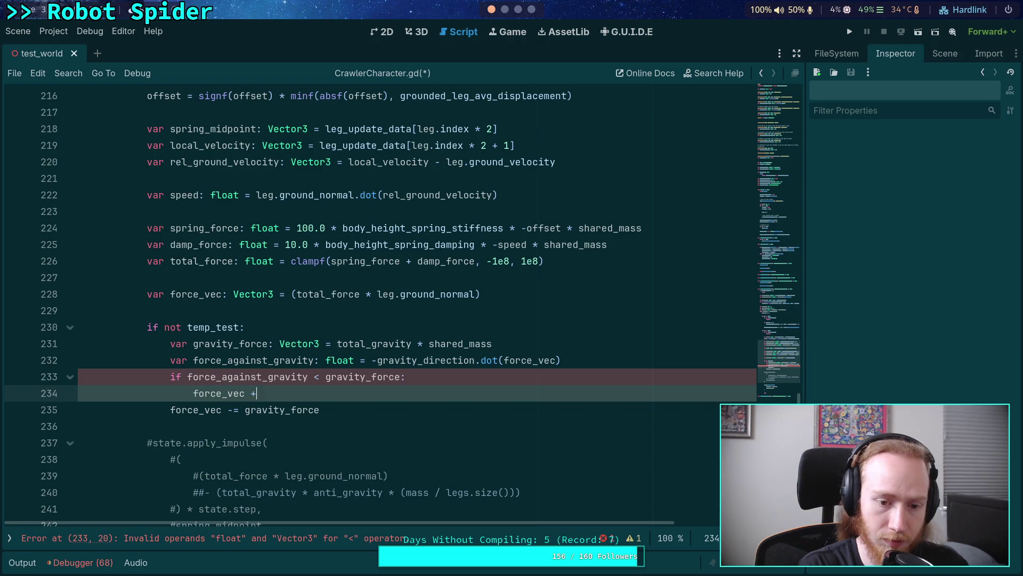
key(BackSpace)
key(BackSpace)
key(BackSpace)
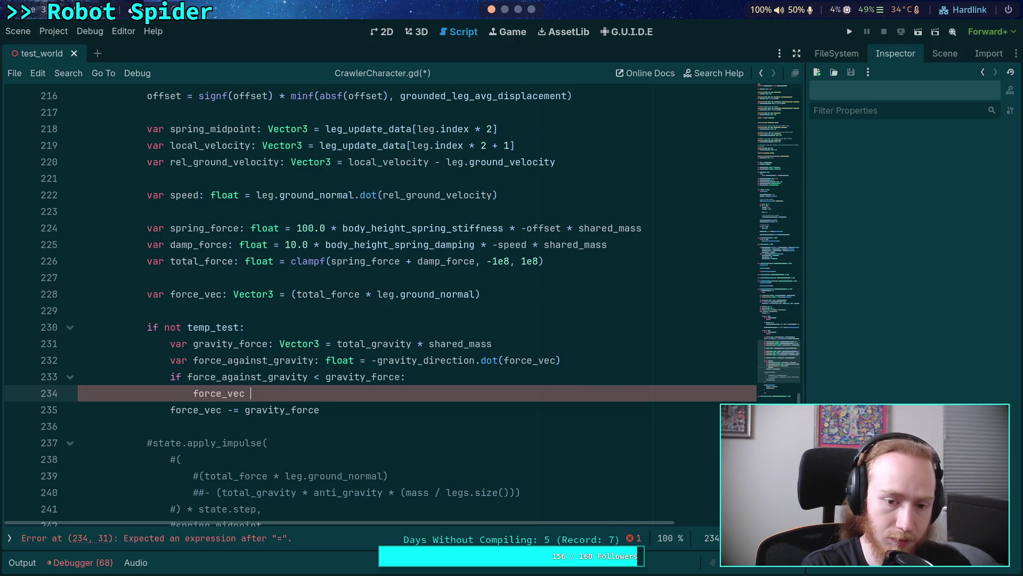
text(-= )
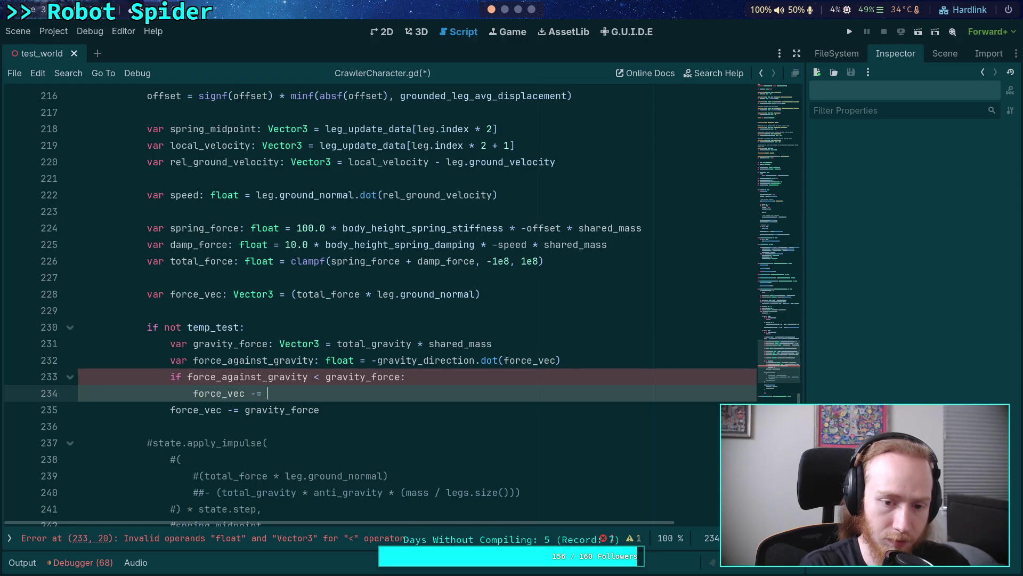
text(gr)
key(Down)
key(Down)
key(Down)
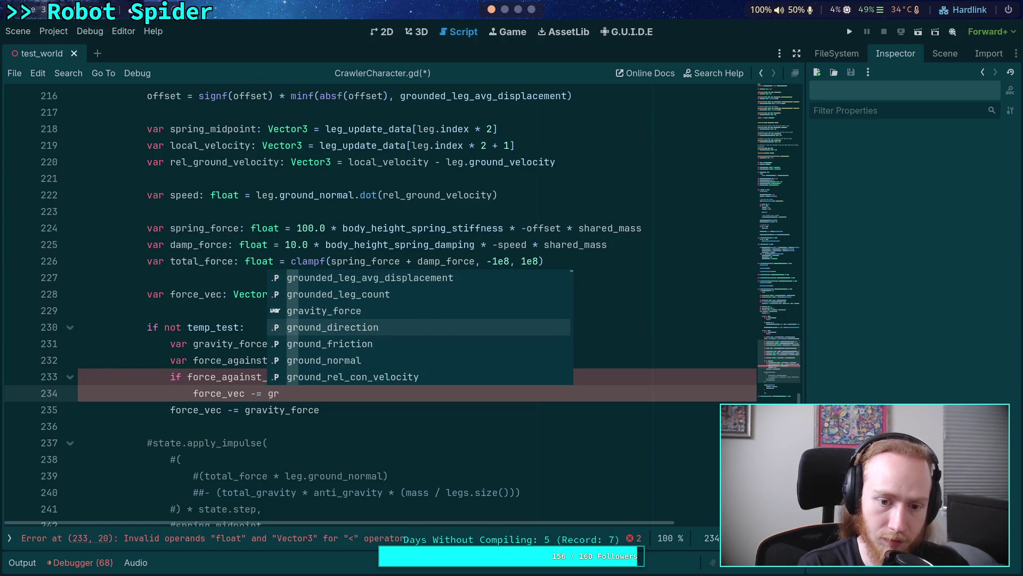
key(Return)
text(*)
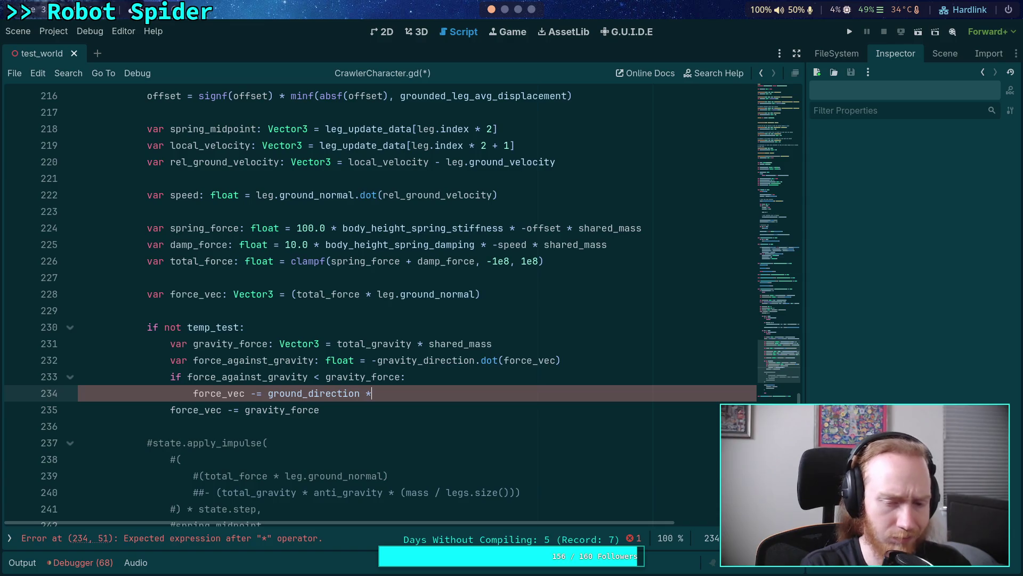
key(BackSpace)
key(BackSpace)
key(BackSpace)
text(av)
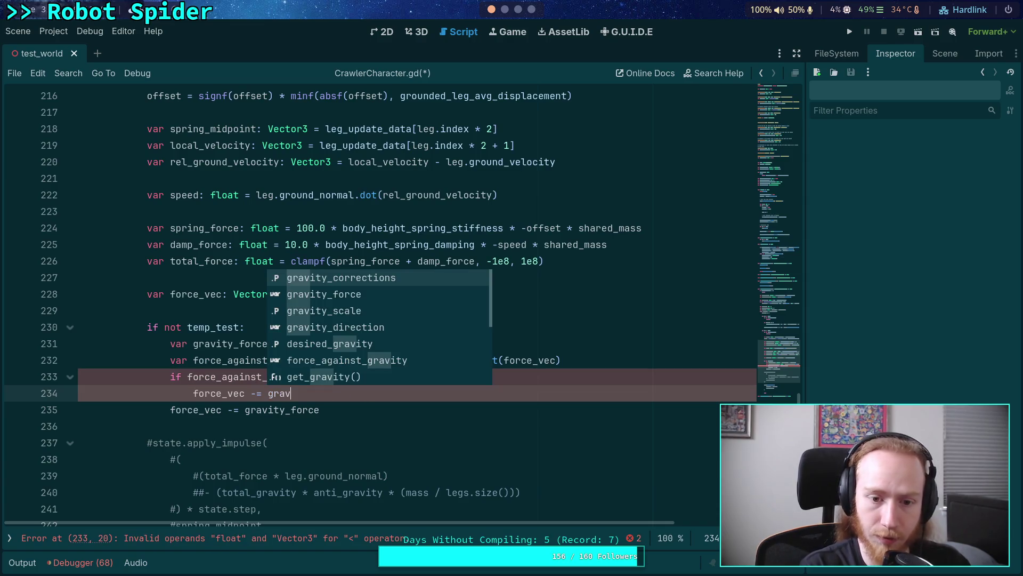
key(Down)
key(Down)
key(Down)
key(Return)
text(*)
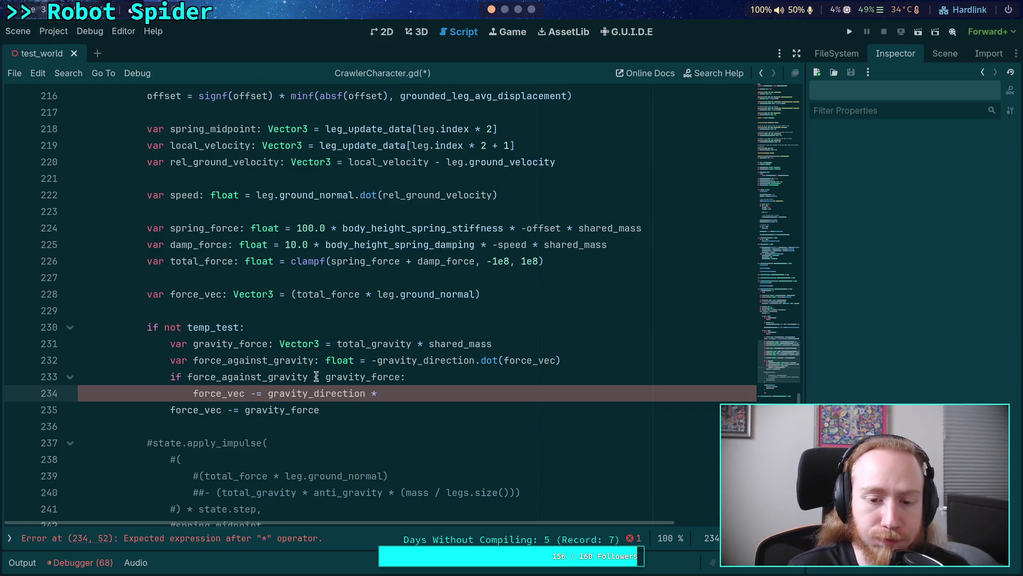
click(401, 376)
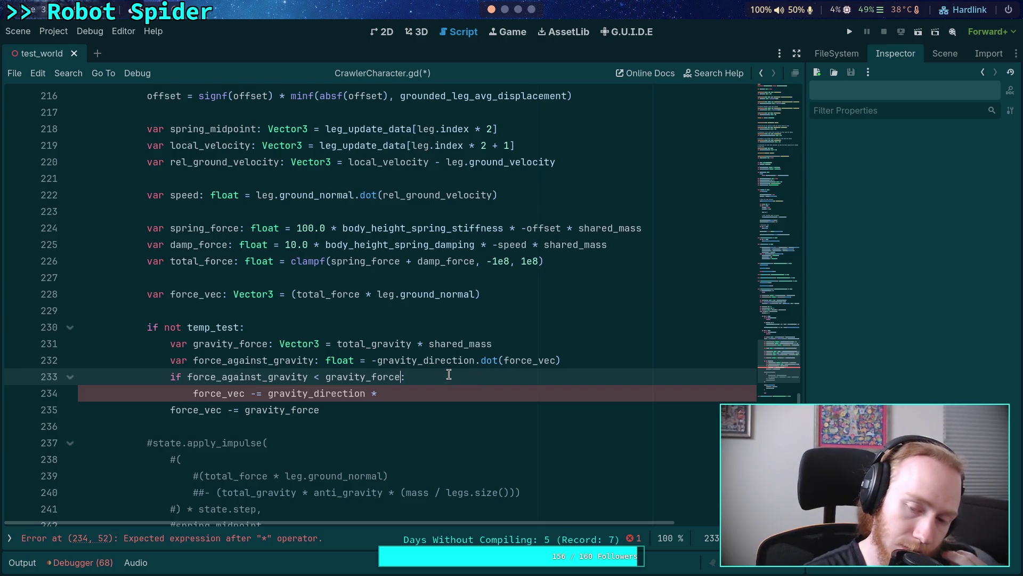
click(407, 344)
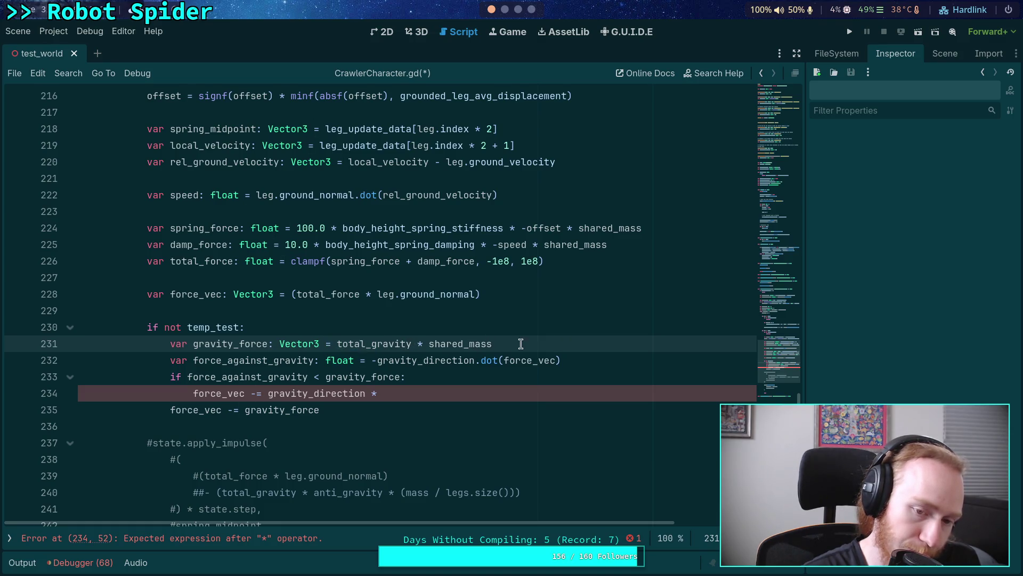
drag(519, 344, 338, 345)
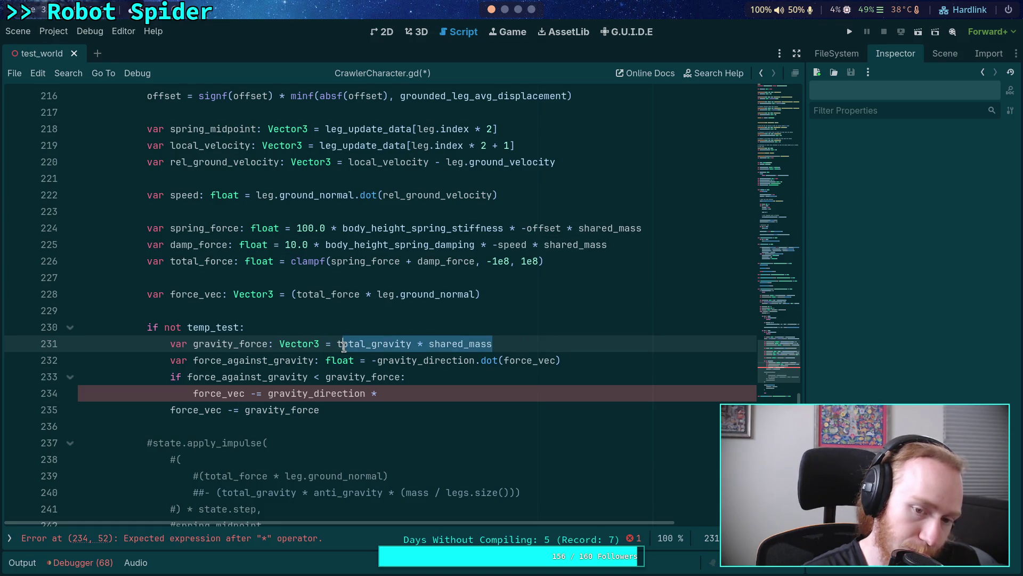
click(399, 375)
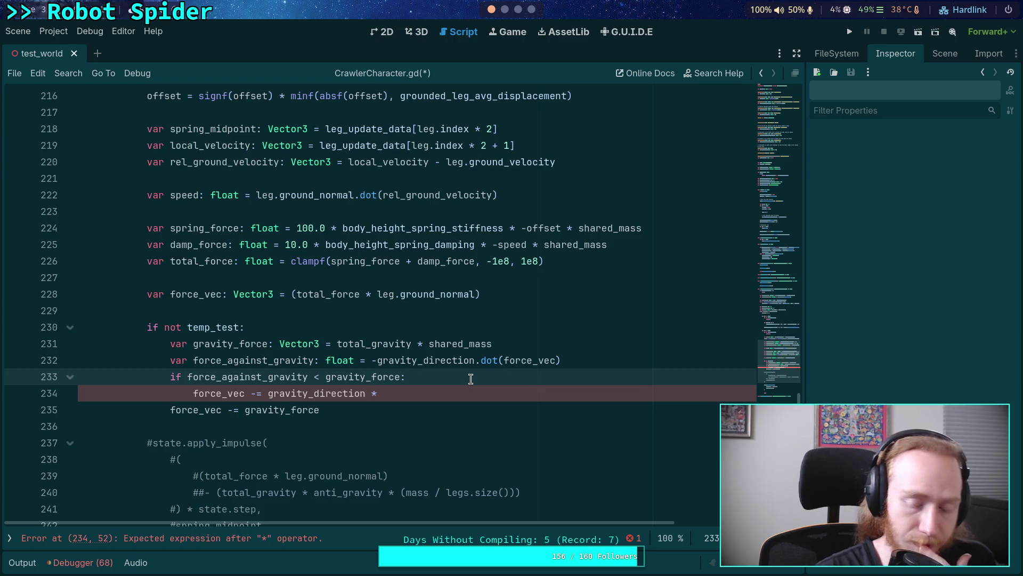
drag(229, 360, 267, 360)
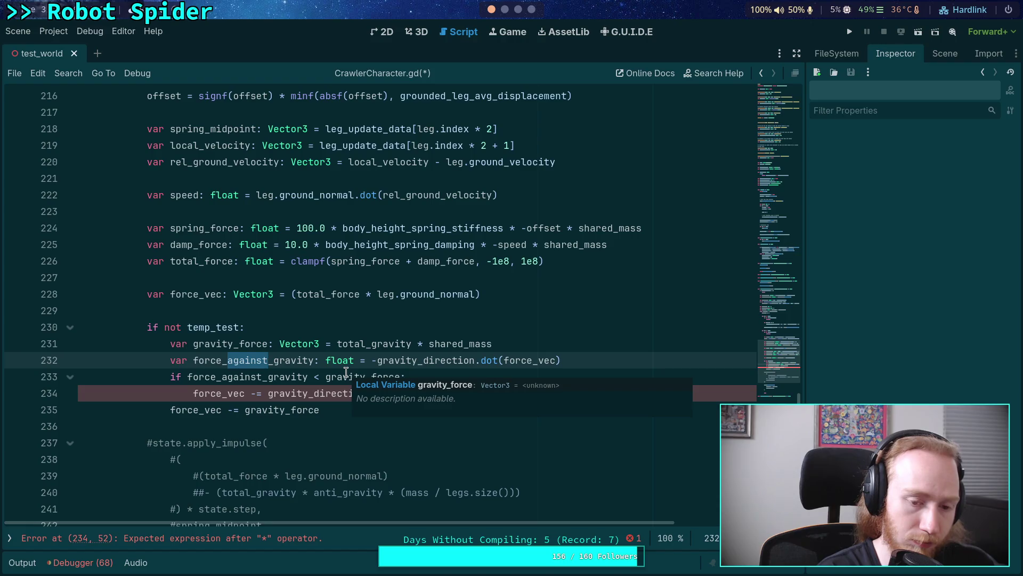
Step: On line 232, rename the variable to force_in_g and drop the minus before gravity_direction
text(in)
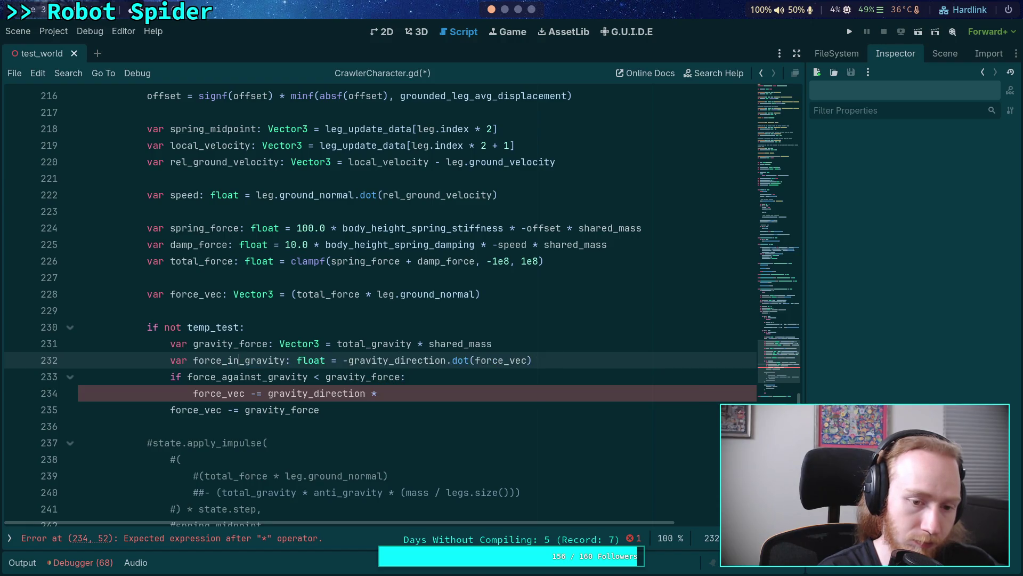
key(BackSpace)
key(BackSpace)
key(BackSpace)
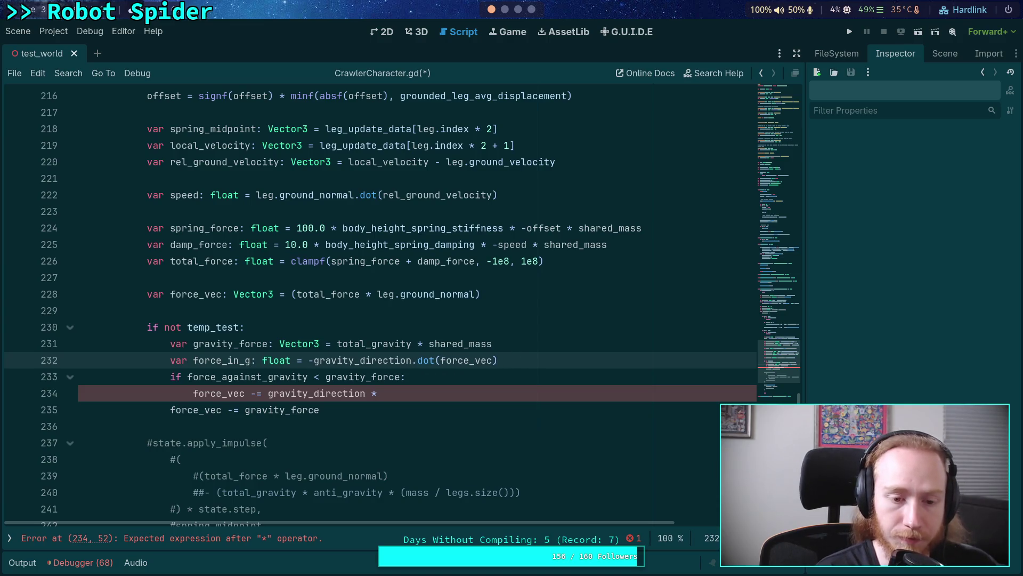
key(Left)
key(BackSpace)
Step: Rename the variable in the line 233 condition to force_in_g as well
key(Down)
key(BackSpace)
key(BackSpace)
key(BackSpace)
text(in)
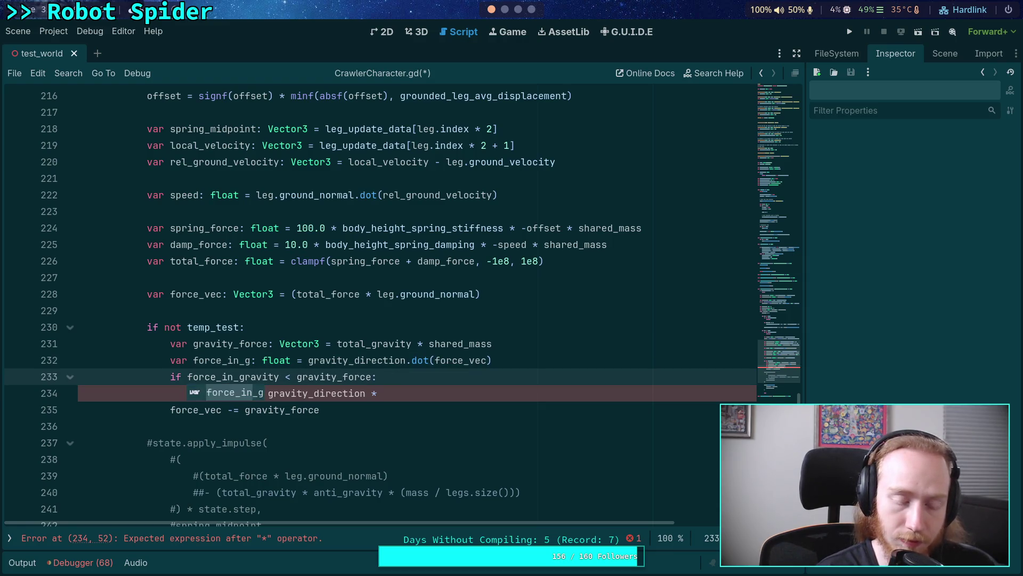
key(Delete)
key(Delete)
key(Delete)
key(Escape)
key(BackSpace)
text(cg)
key(BackSpace)
click(397, 382)
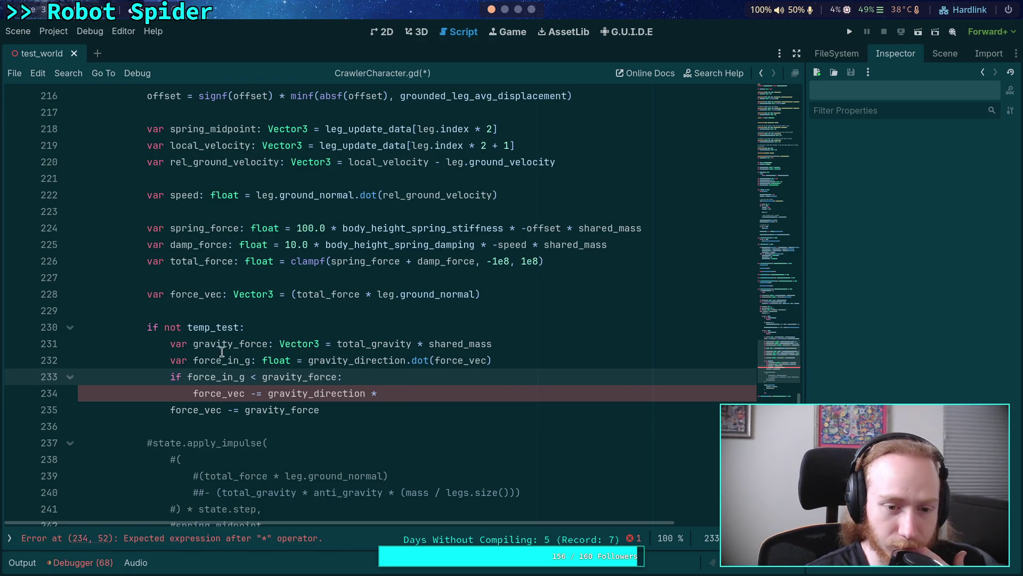
click(516, 342)
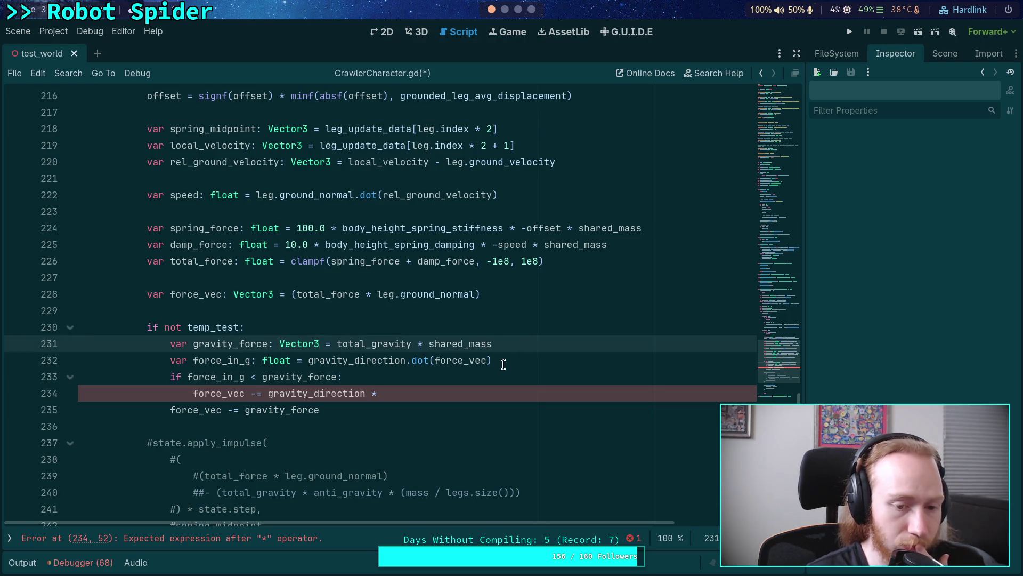
Step: Change gravity_force's type on line 231 from Vector3 to float
drag(196, 344, 233, 346)
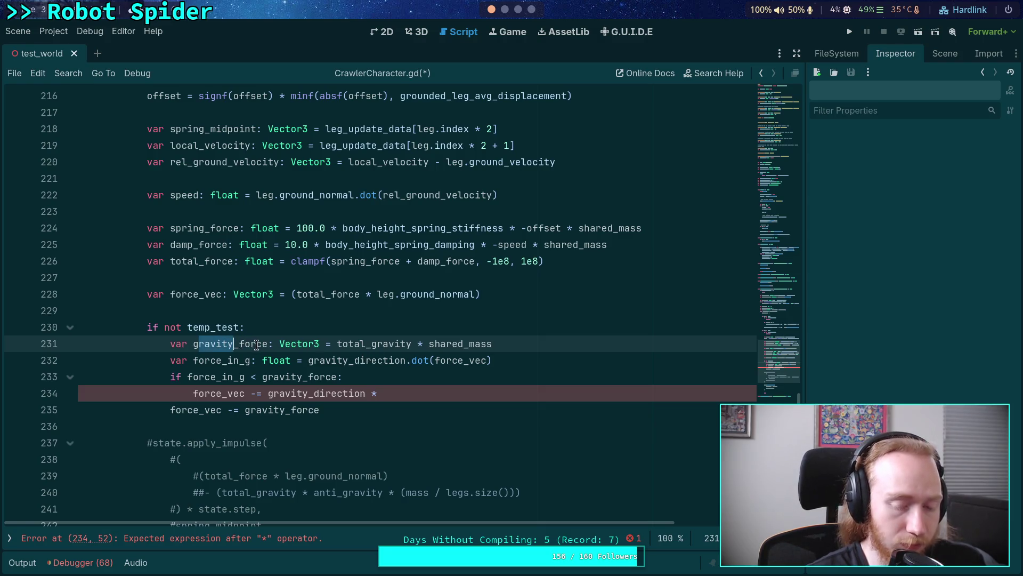
click(391, 347)
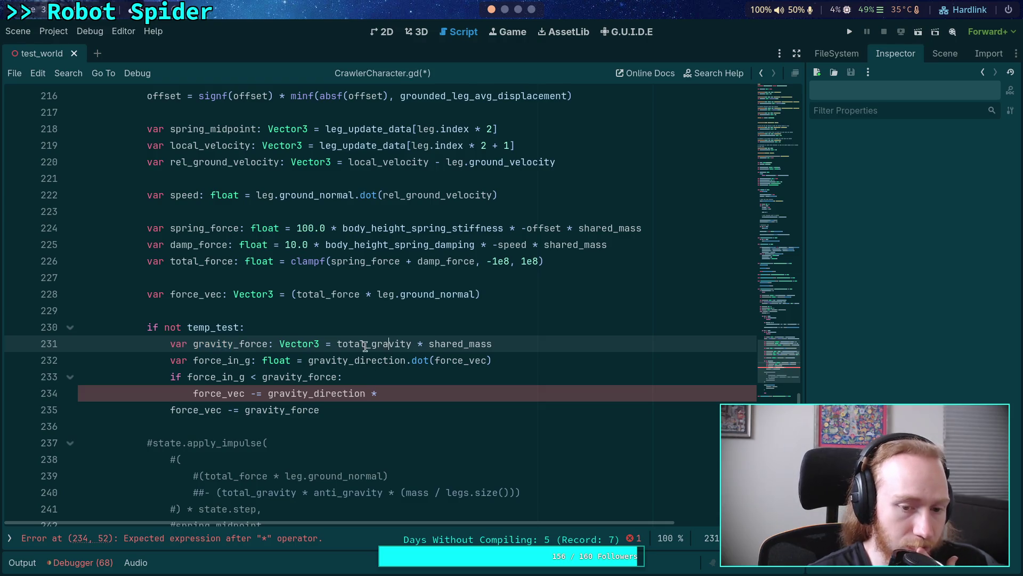
double_click(299, 343)
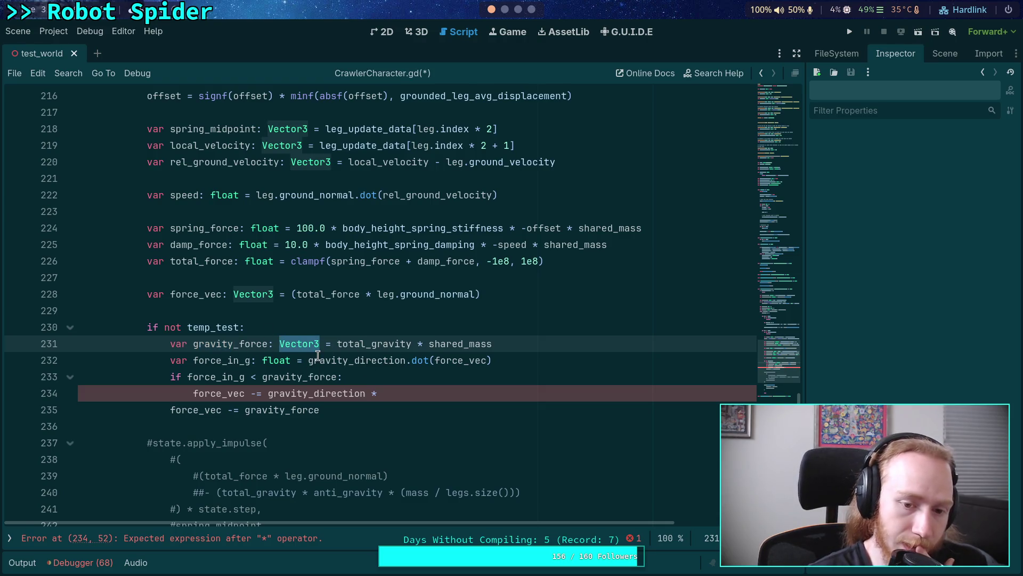
mouse_move(318, 355)
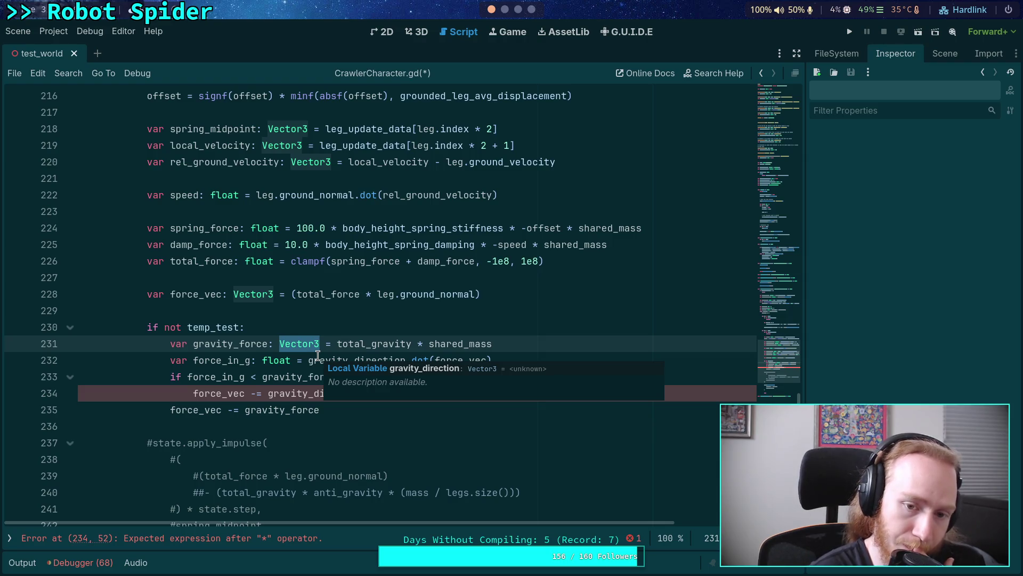
click(317, 356)
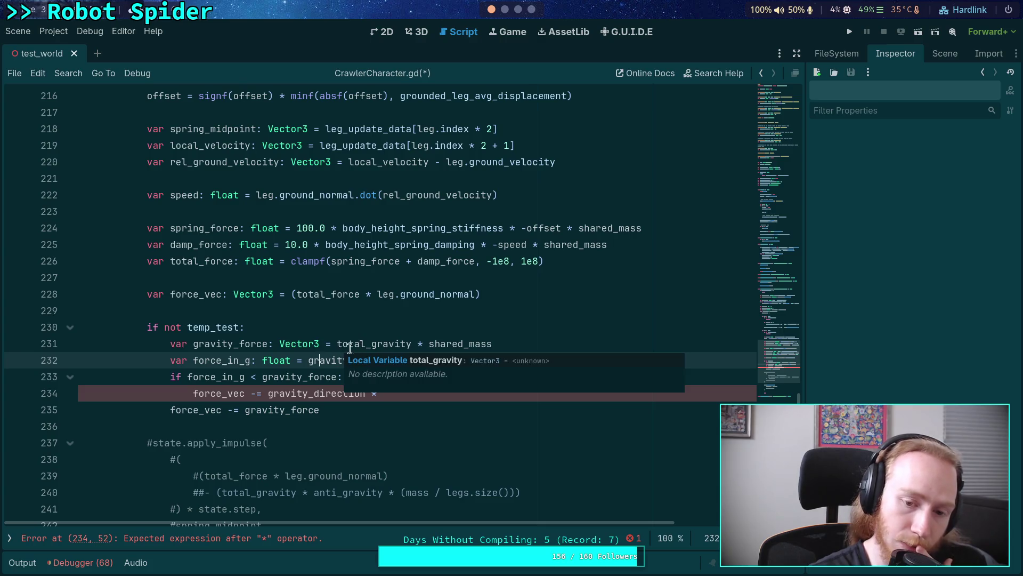
click(331, 346)
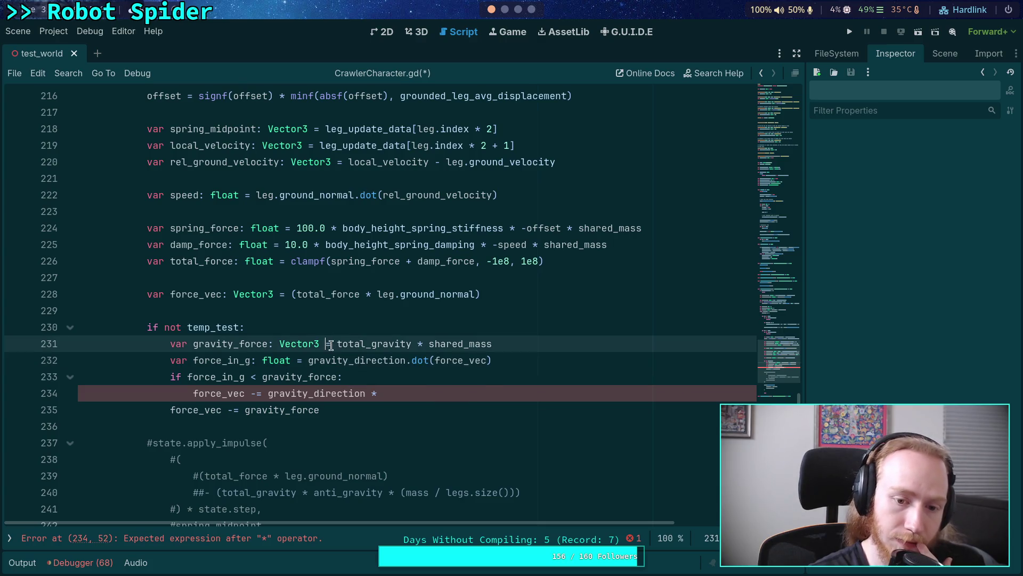
double_click(294, 343)
text(float)
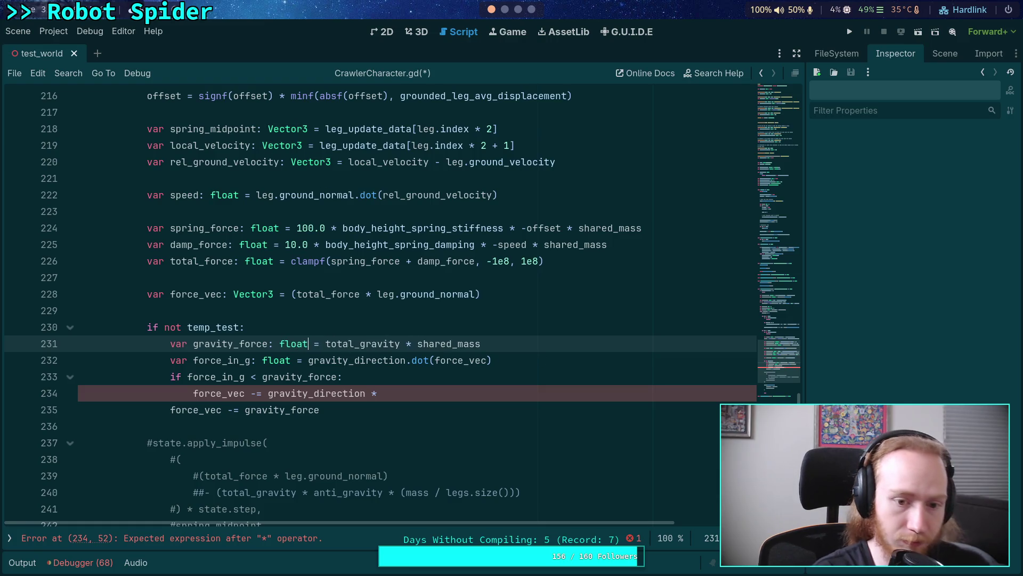
Step: Wrap its value as gravity_direction.dot(total_gravity * shared_mass)
key(Right)
key(Right)
text(gravity)
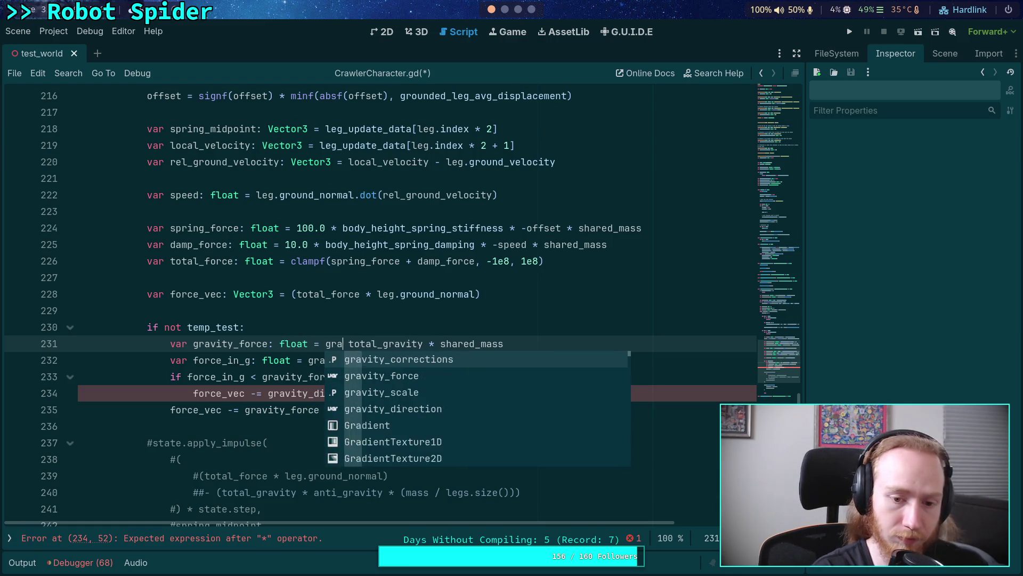
key(Down)
key(Down)
key(Down)
key(Return)
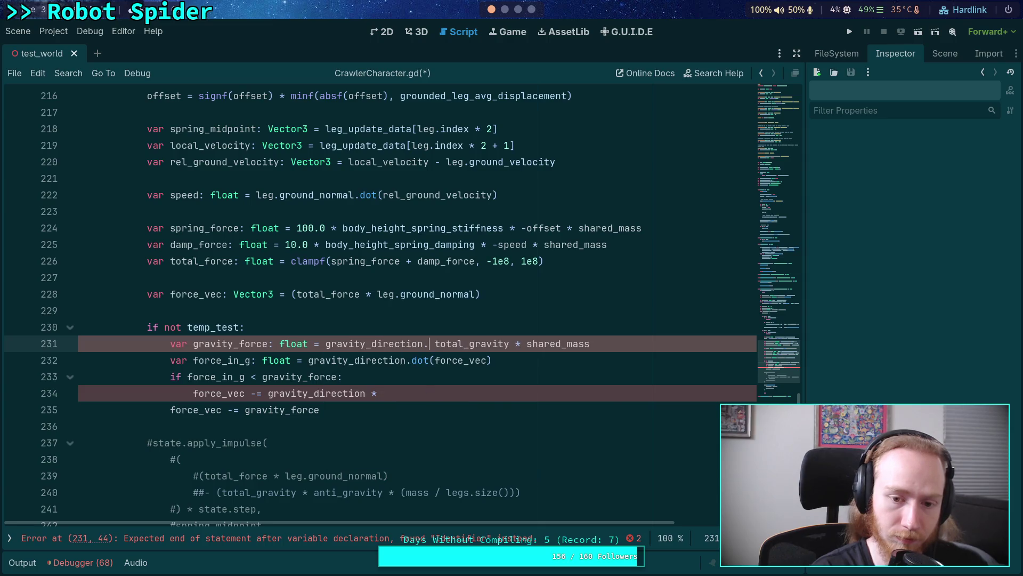
text(.dot)
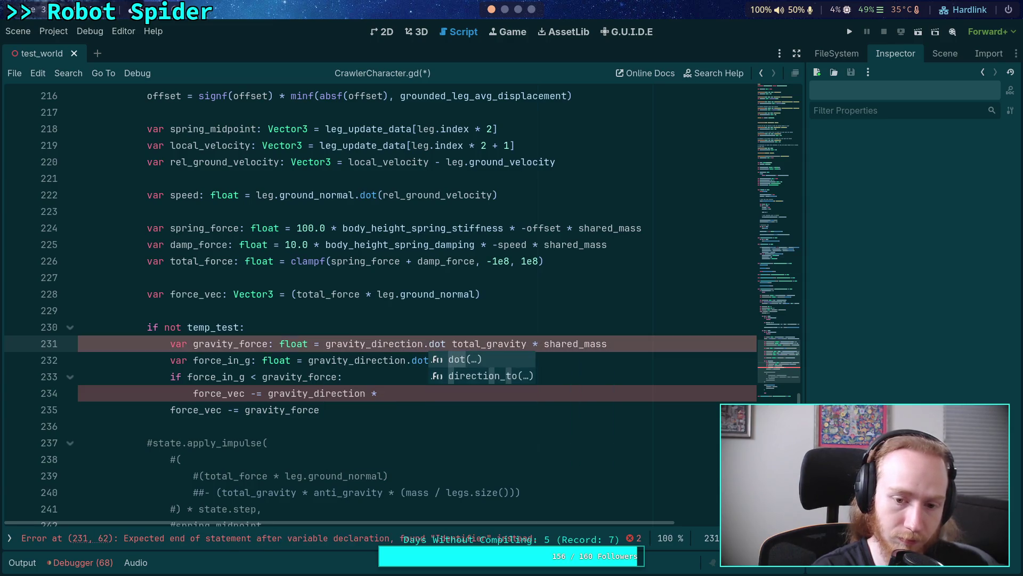
text(()
key(Delete)
key(Delete)
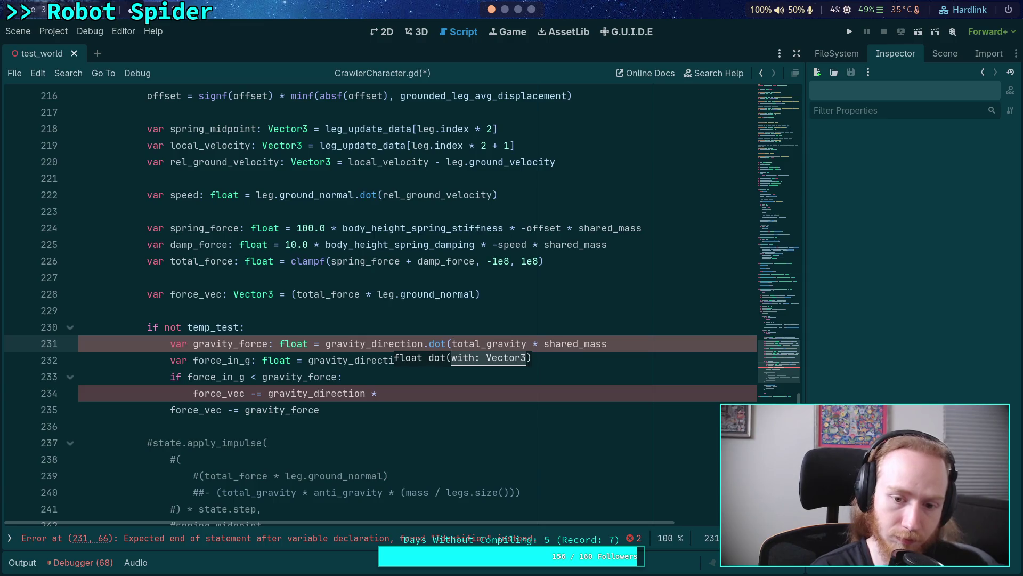
key(Down)
key(Up)
text())
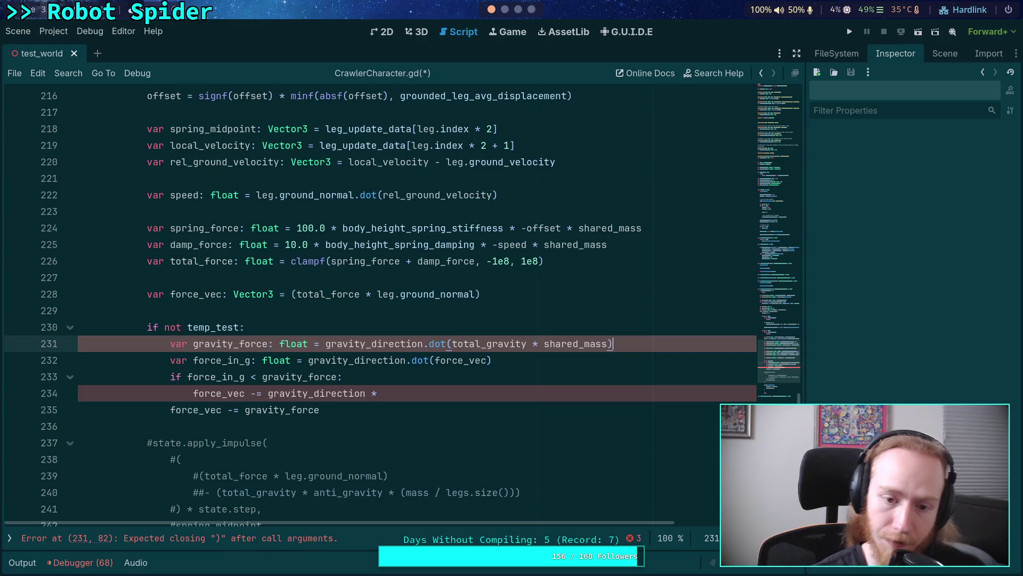
click(578, 357)
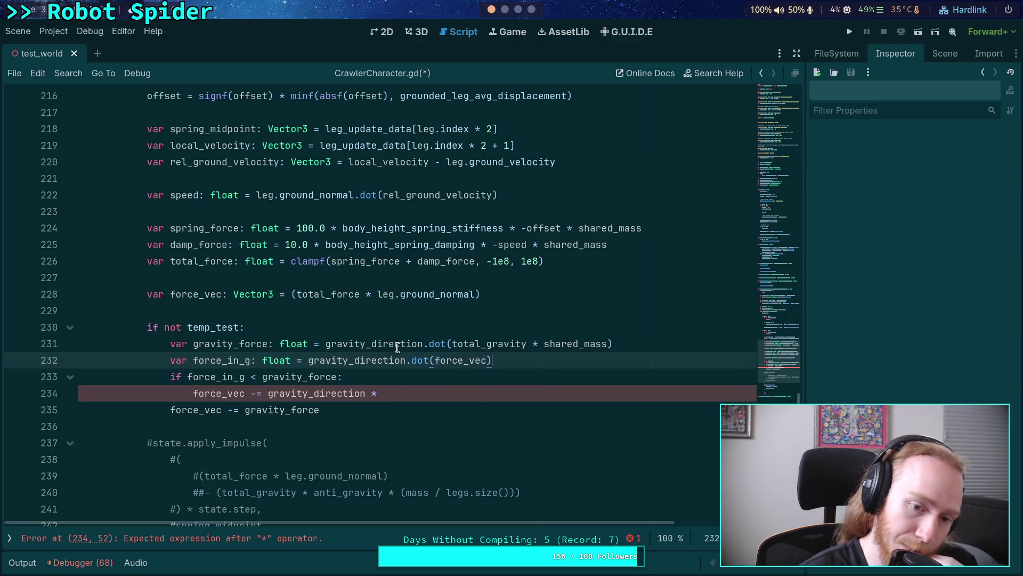
double_click(575, 344)
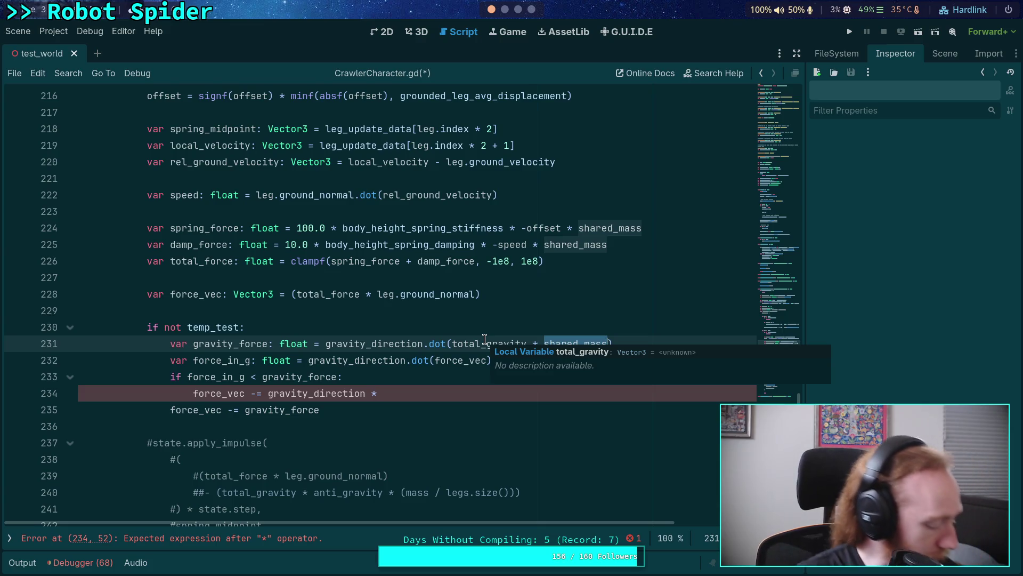
click(395, 393)
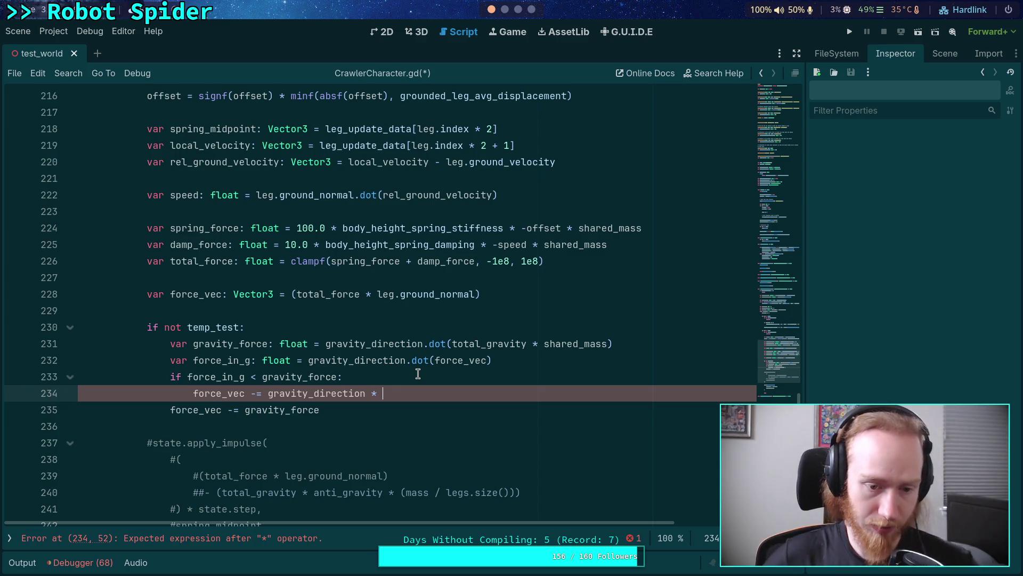
click(233, 361)
double_click(233, 361)
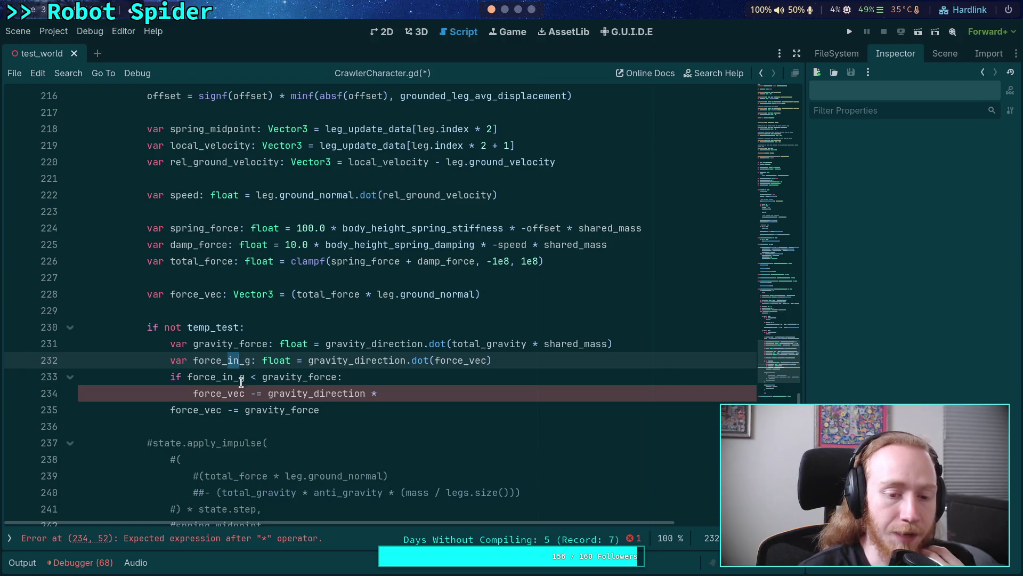
Step: Flip the test to force_in_g > gravity_force and subtract gravity_direction * (force_in_g - gravity_force)
click(255, 375)
text(>)
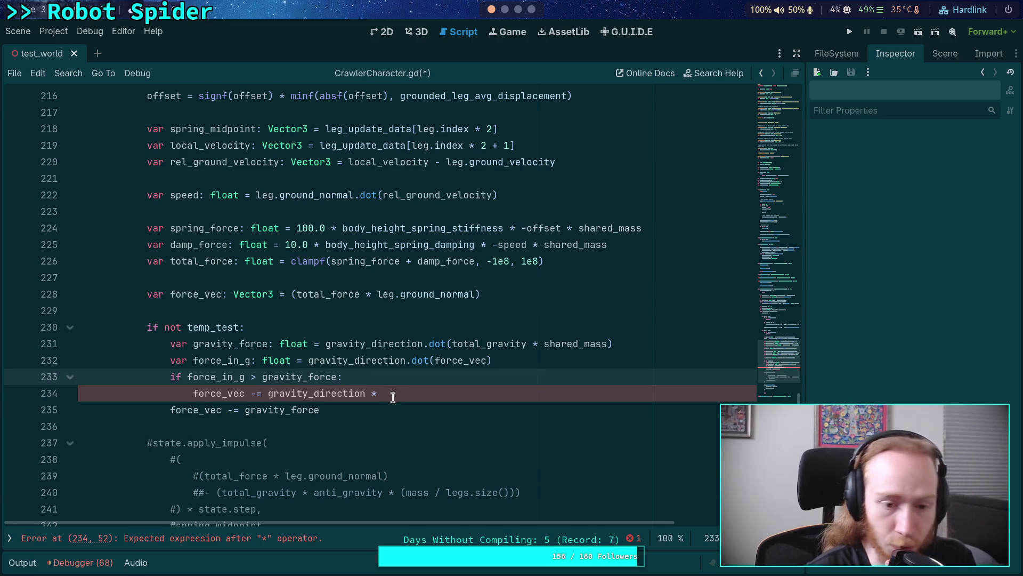
drag(392, 393, 193, 393)
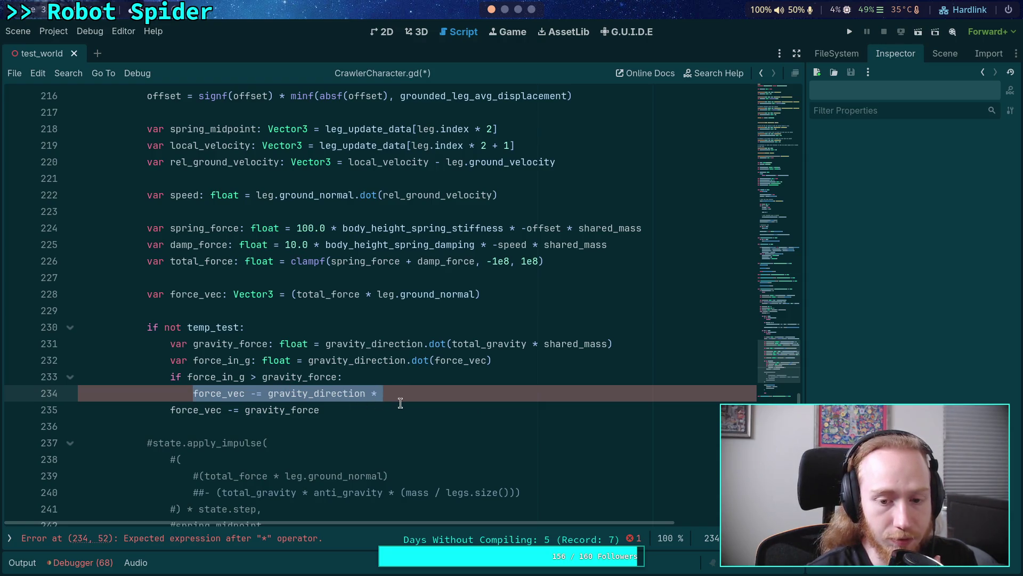
click(418, 393)
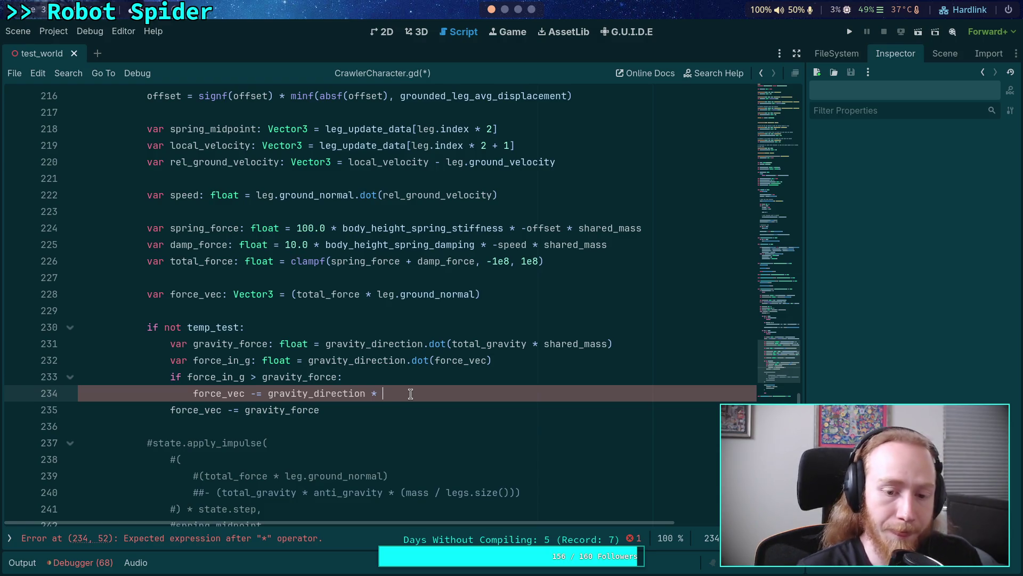
text(()
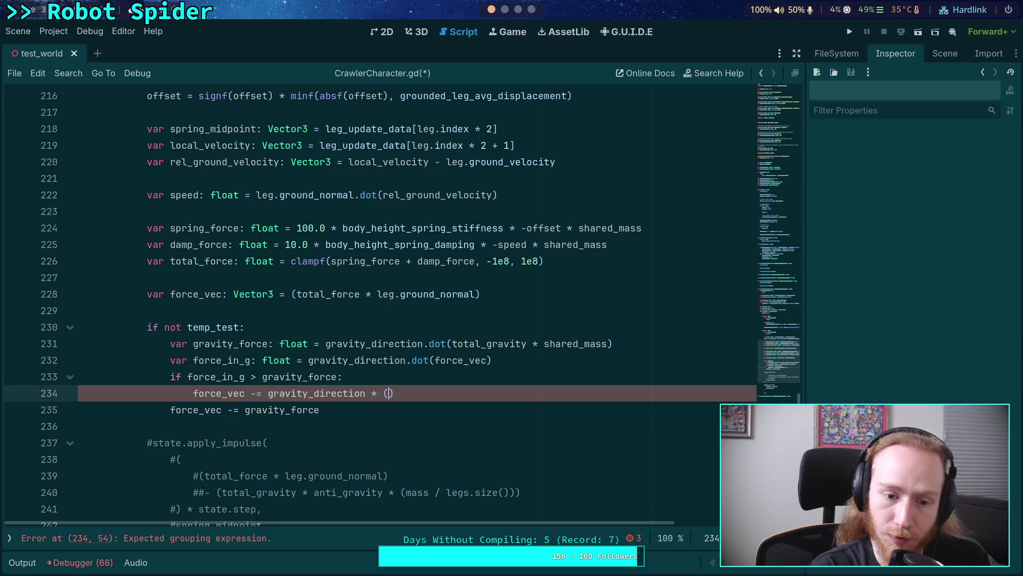
text(f)
key(Down)
key(Return)
text(- )
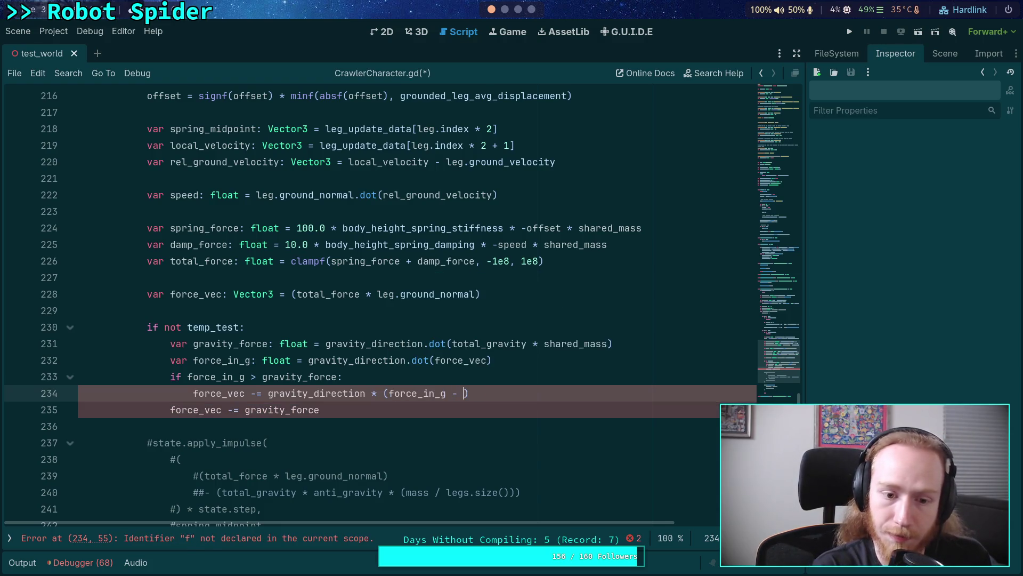
text(gr)
key(Down)
key(Down)
key(Down)
key(Return)
key(End)
Step: Start line 235 as 'elif force_in_g' with a partial '> gra' comparison
key(Return)
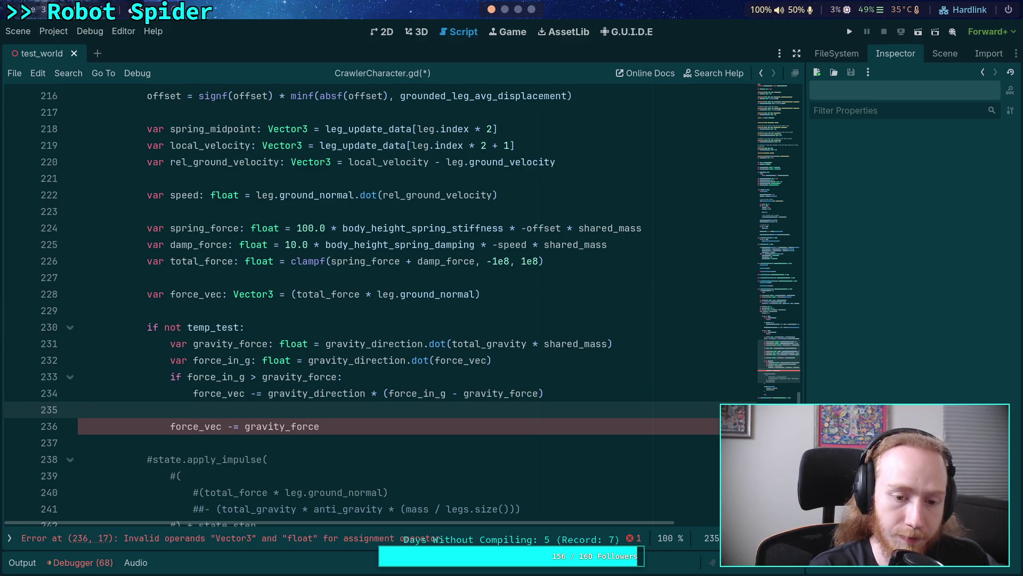
text(elif )
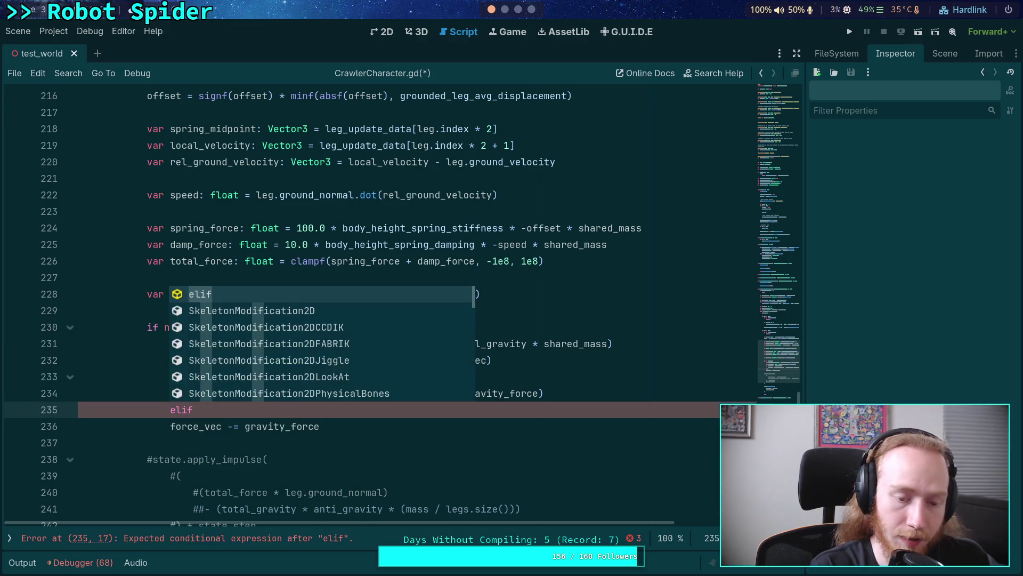
text(force_in_g)
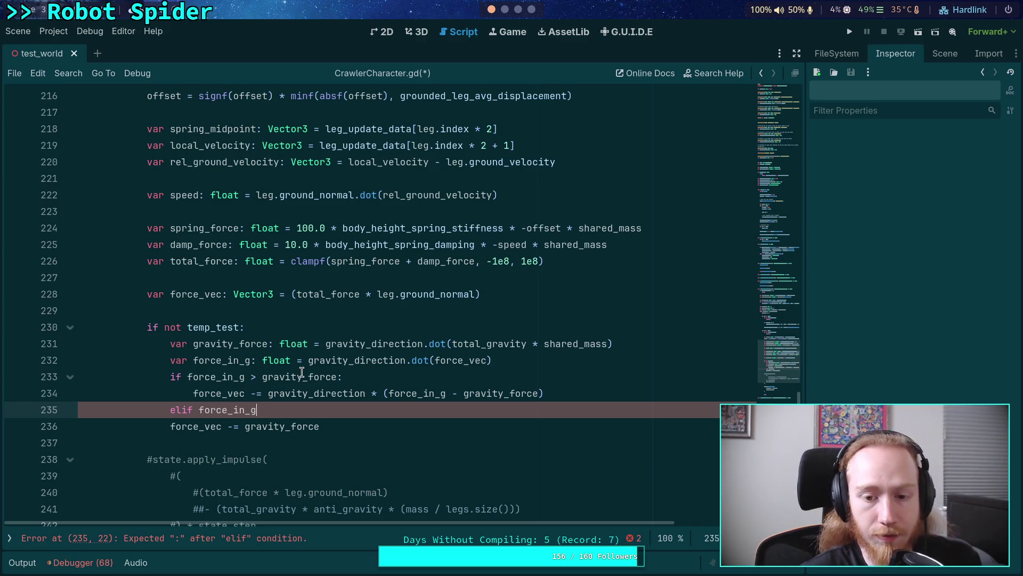
double_click(283, 376)
double_click(214, 376)
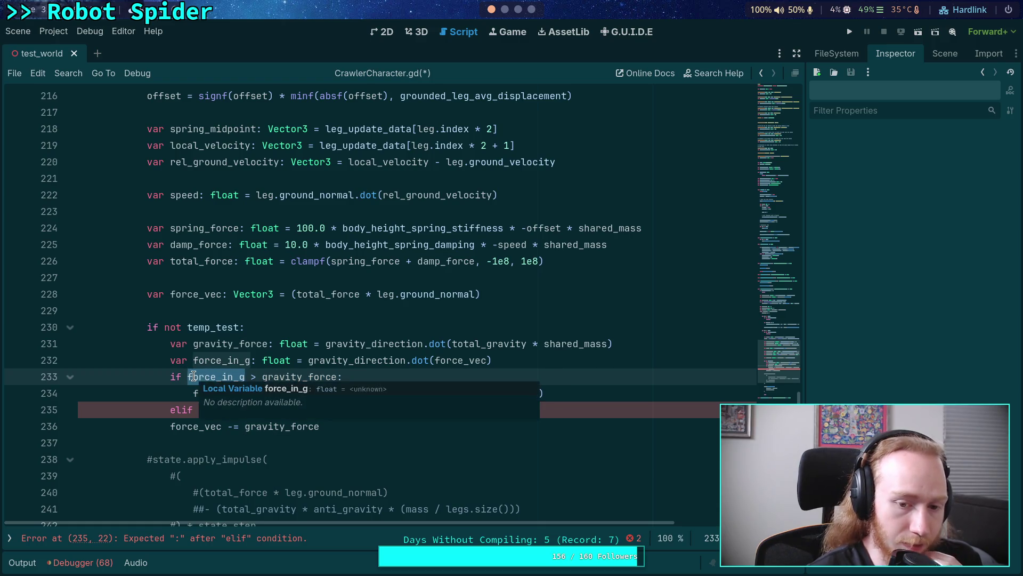
mouse_move(362, 367)
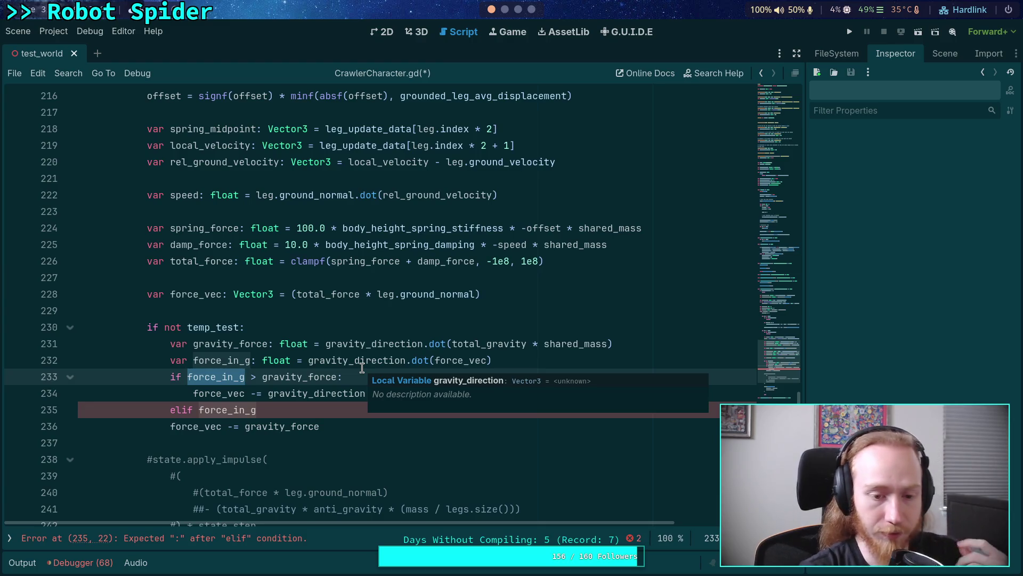
click(200, 411)
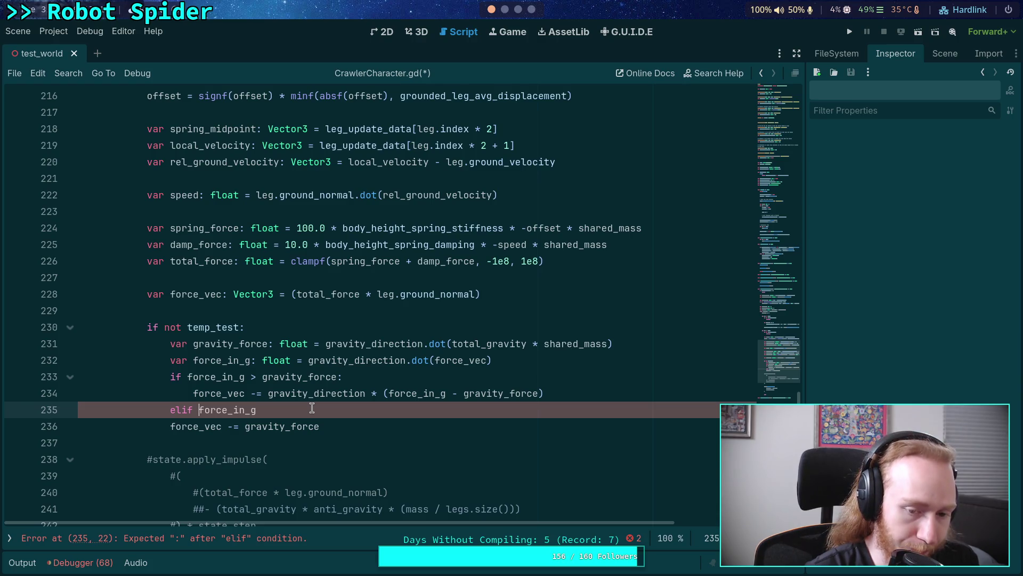
text(-)
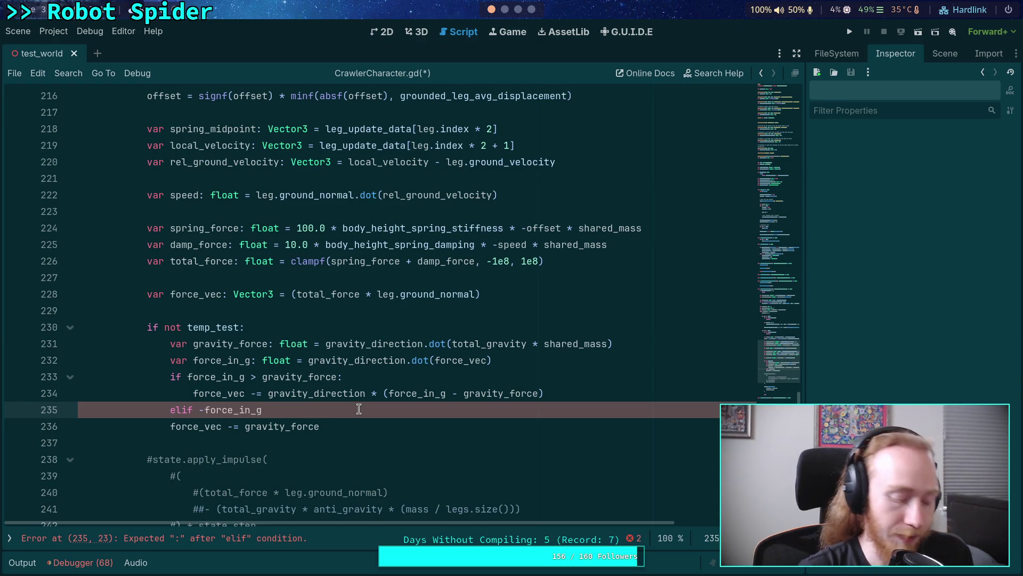
text( > gra)
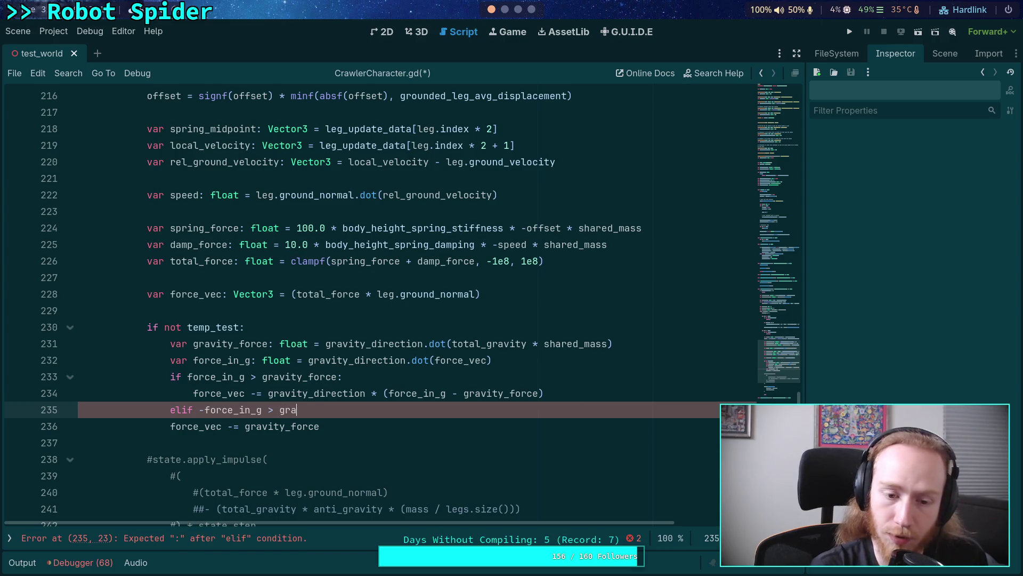
Step: Finish line 235 as 'elif force_in_g < gravity_force:', removing the stray minus
key(Down)
key(Return)
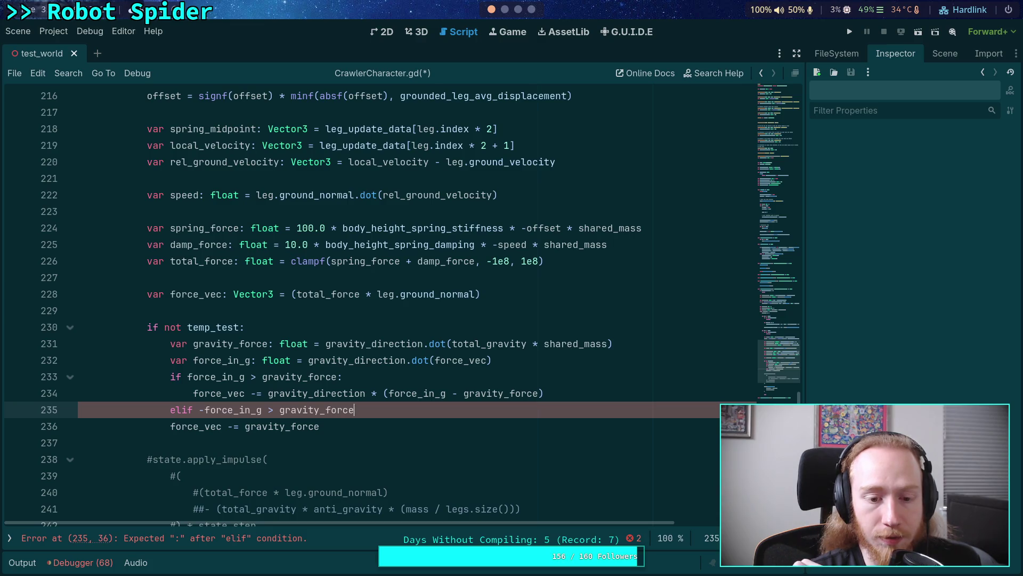
double_click(268, 410)
text(<)
click(406, 407)
text(:)
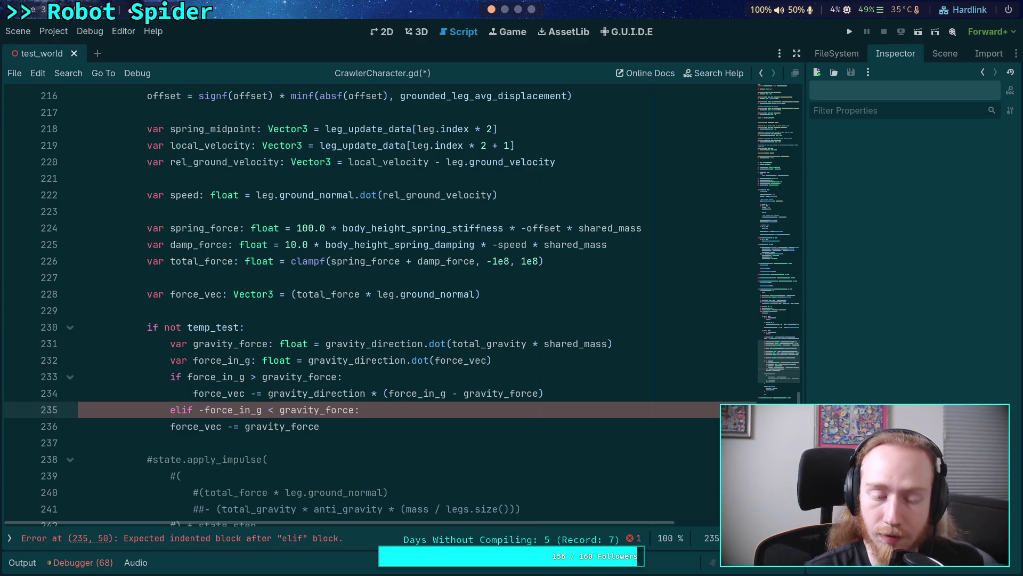
double_click(320, 409)
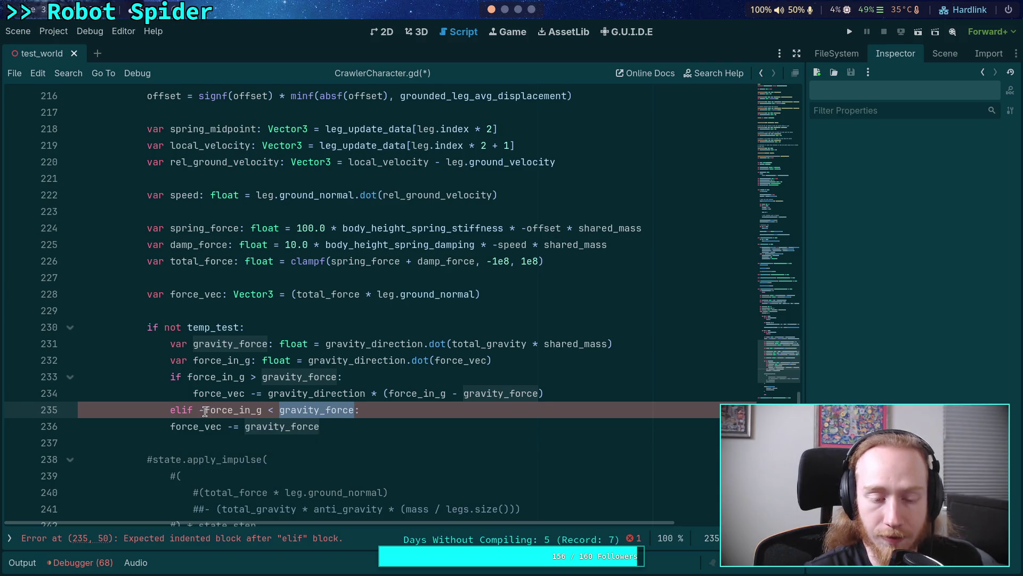
drag(205, 412, 261, 414)
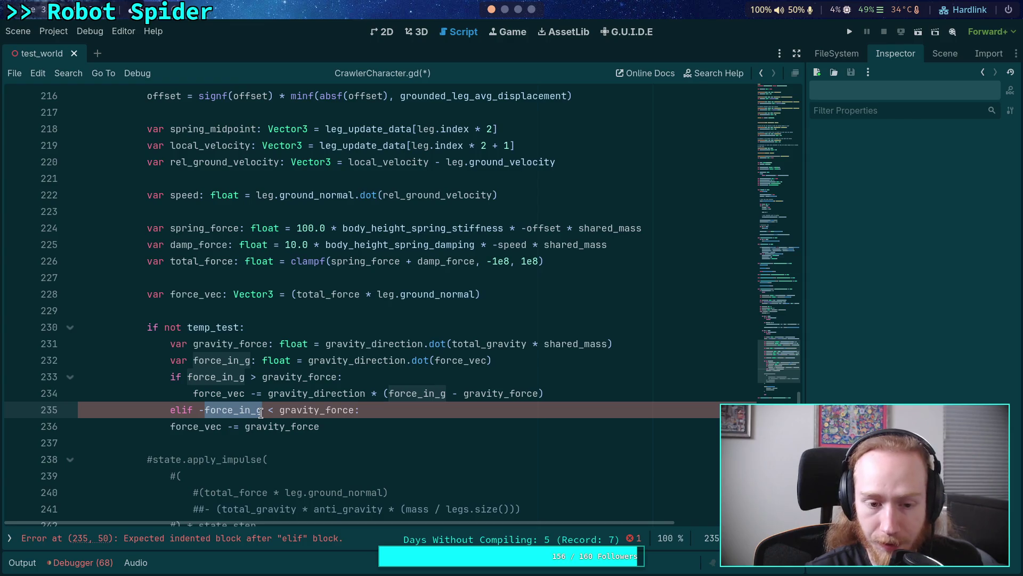
click(203, 410)
key(BackSpace)
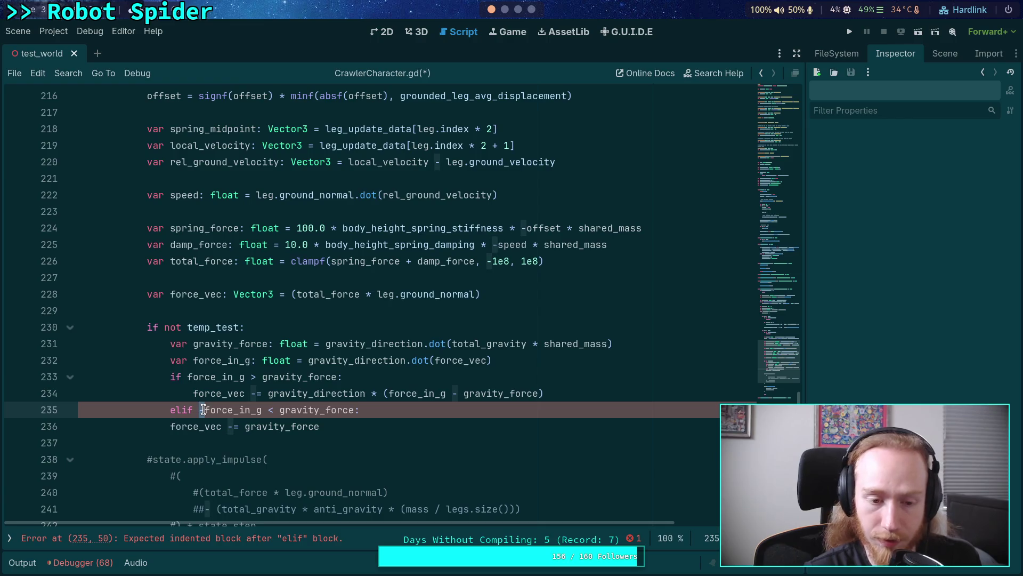
key(BackSpace)
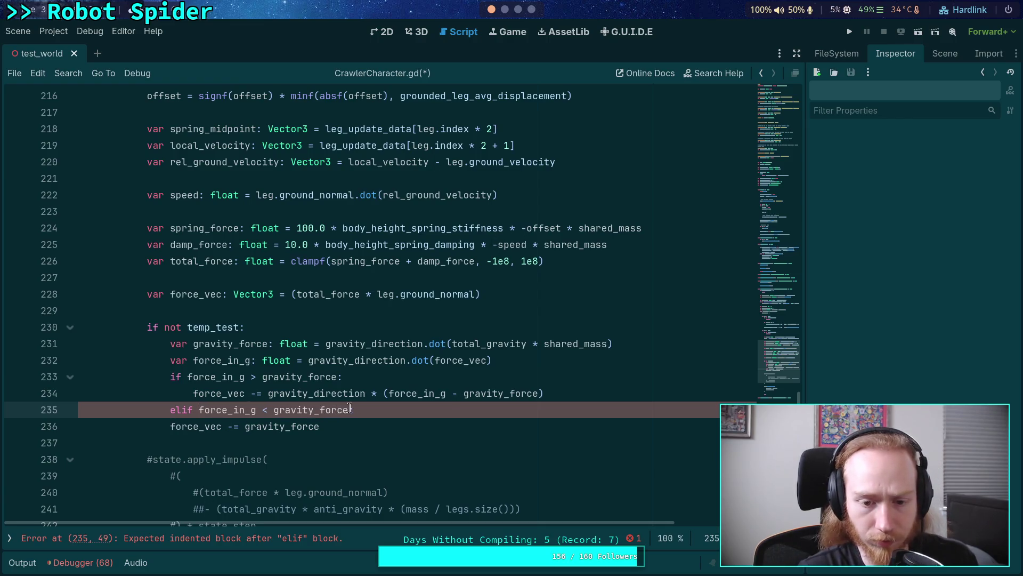
drag(350, 409, 199, 409)
Step: Rewrite the elif condition as 'force_in_g < 0.0 and absf(force_in_g) < gravity_force'
text(fo:)
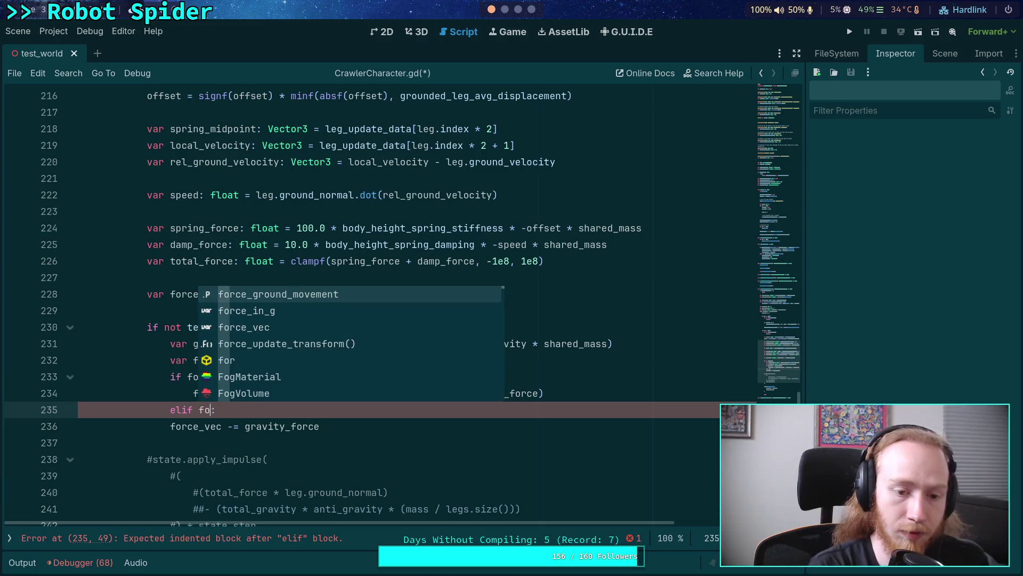
key(Down)
key(Return)
text(< 0.0 )
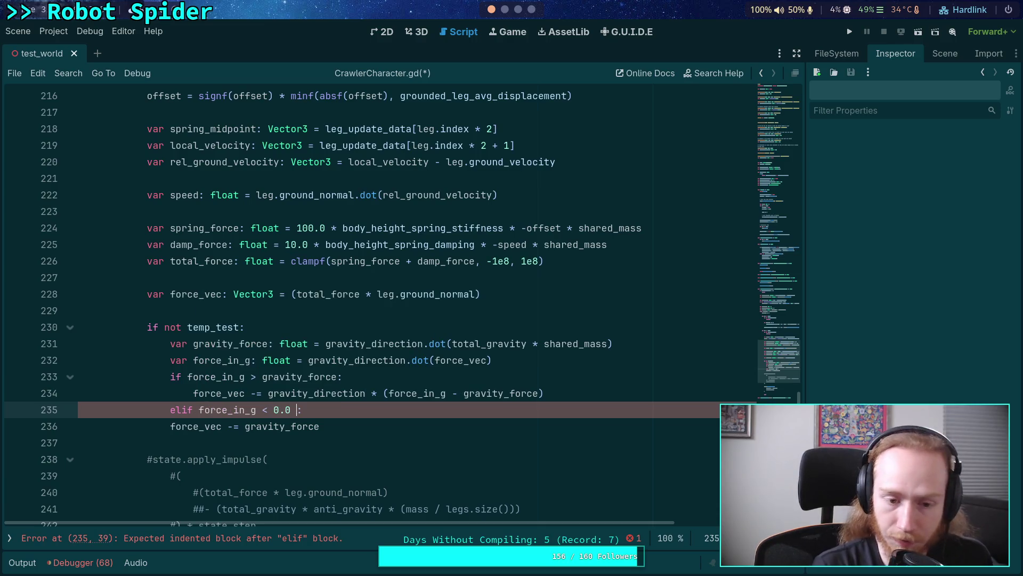
text(and absf()
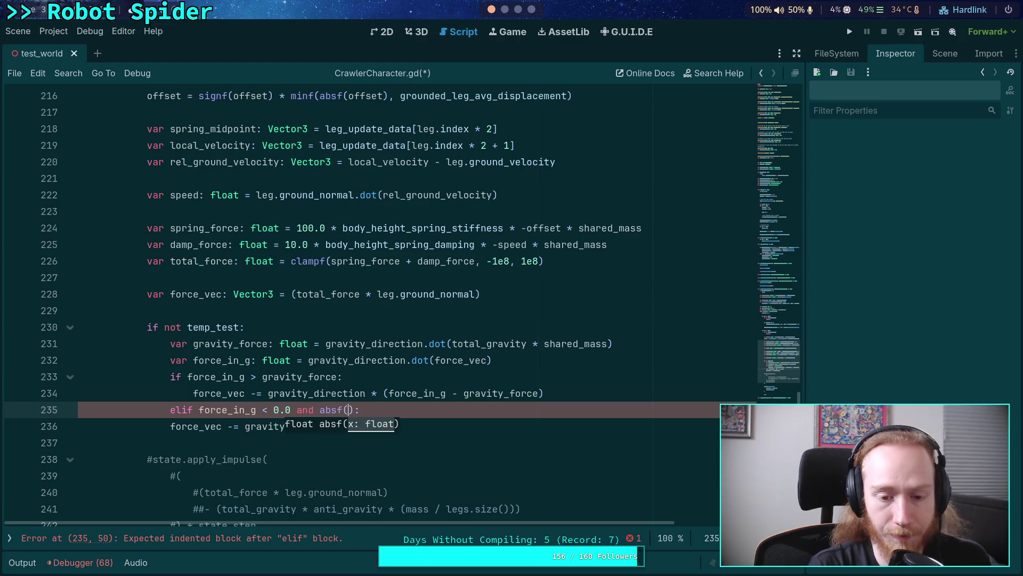
text(for)
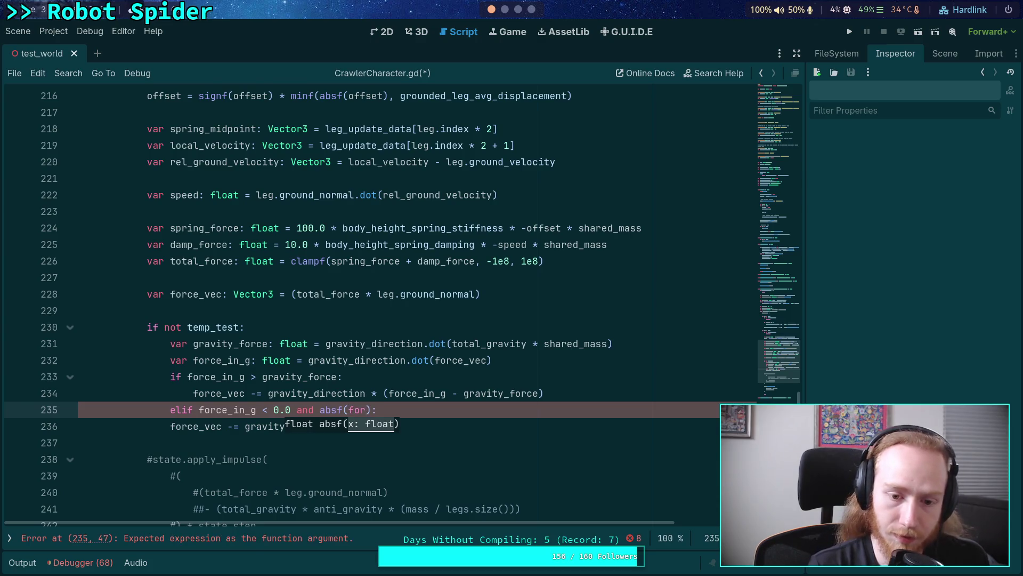
text(ce)
key(Down)
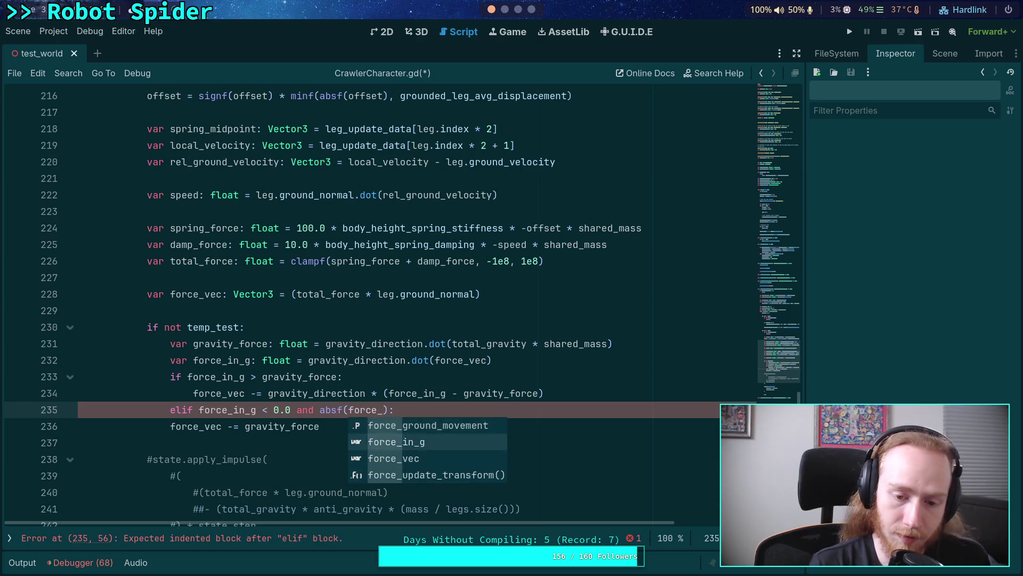
key(Return)
text() )
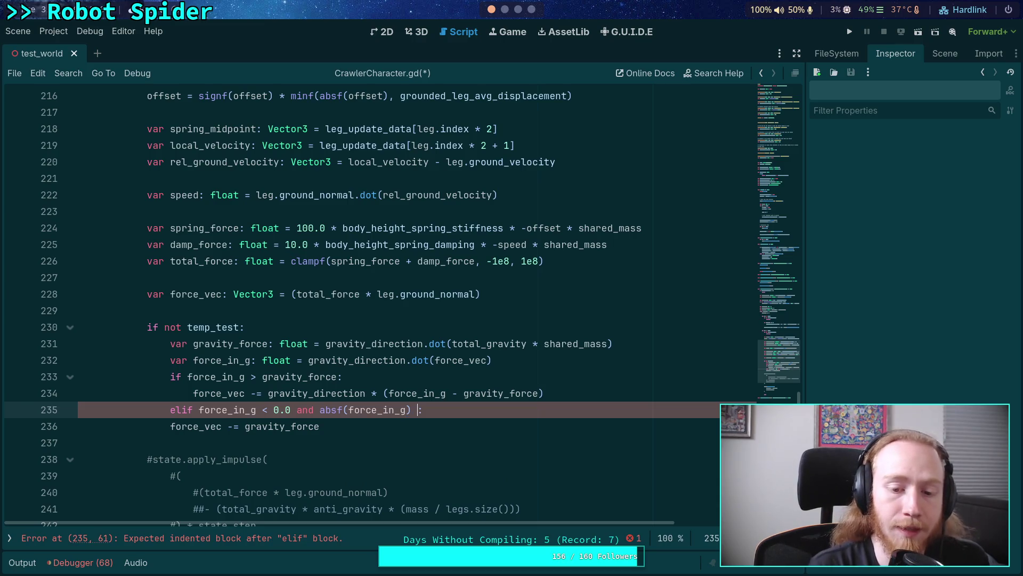
text(< gr)
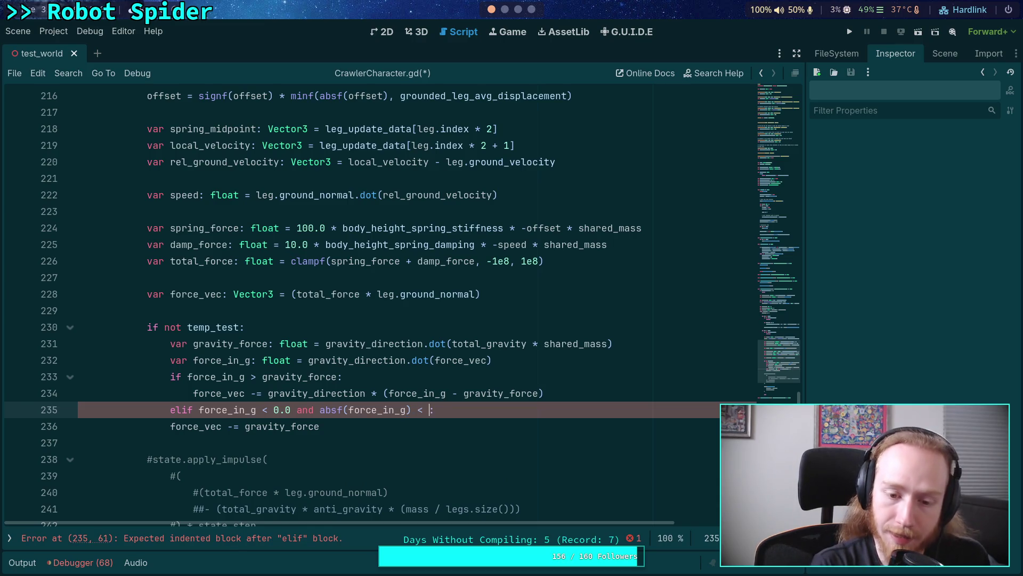
key(Down)
key(Down)
key(Down)
key(Return)
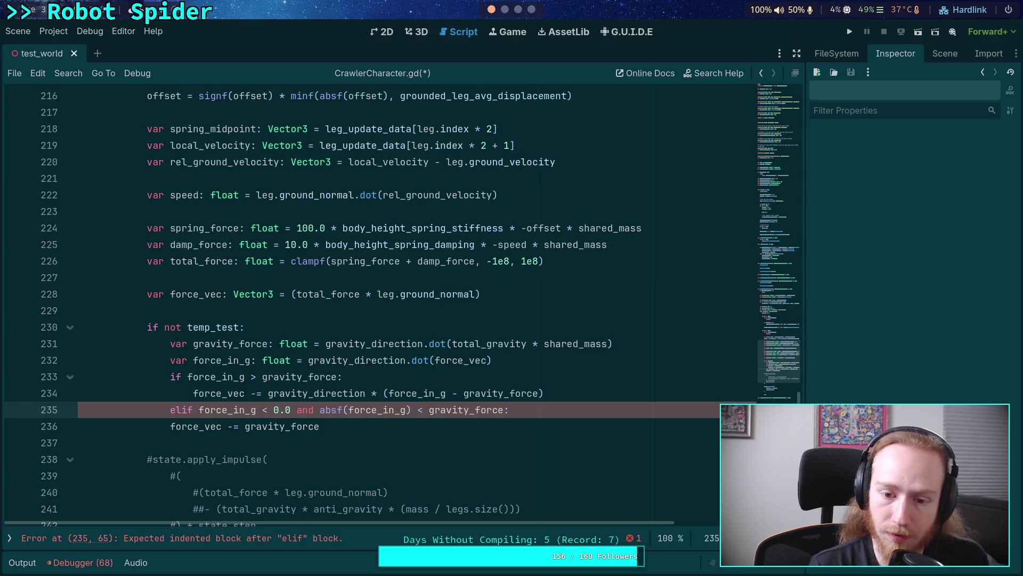
Step: Indent line 236 under the elif branch
click(162, 427)
key(Tab)
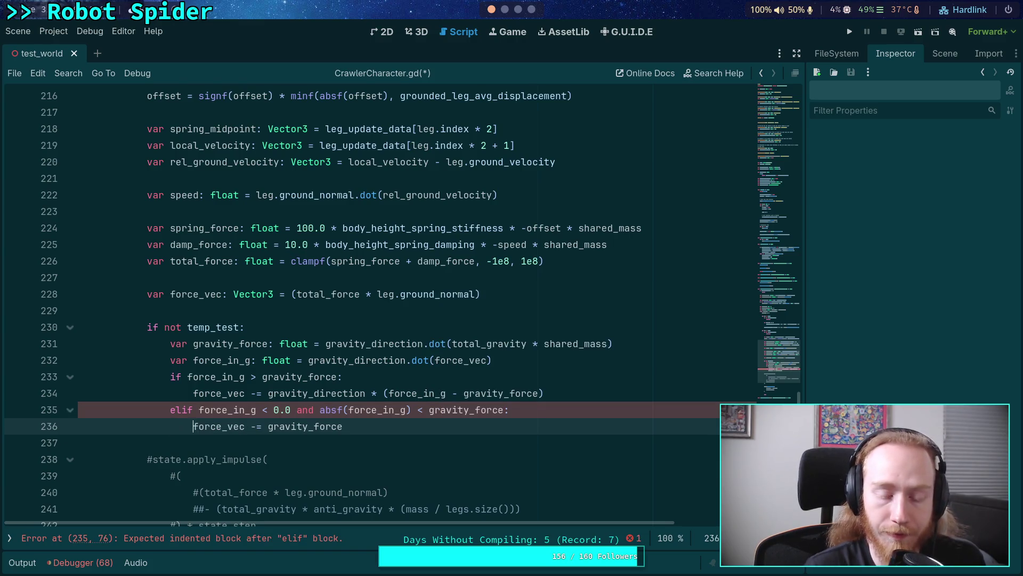
drag(344, 427, 268, 427)
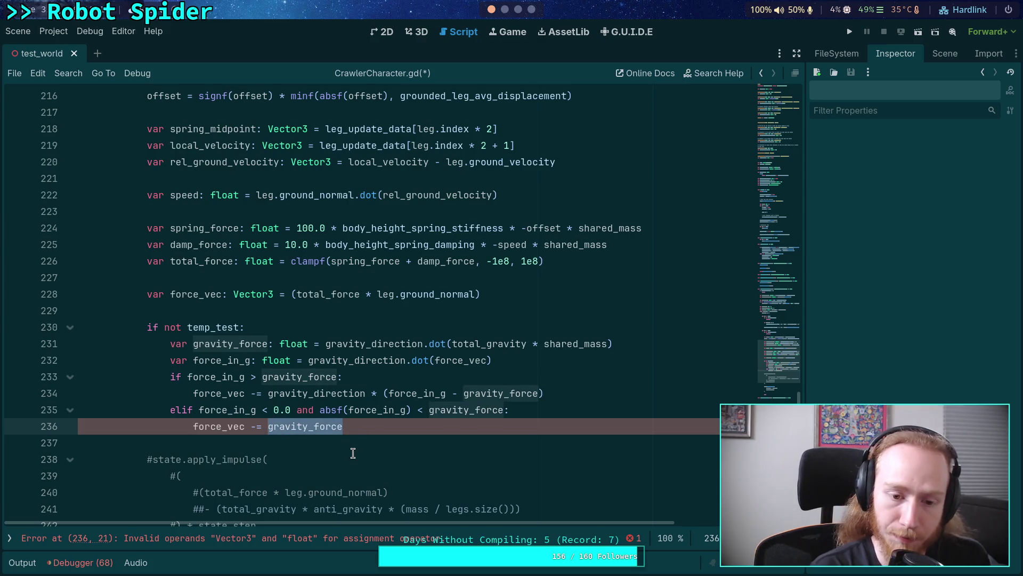
Step: Change line 236 to begin 'force_vec -= gravity_direction * ('
text(gra)
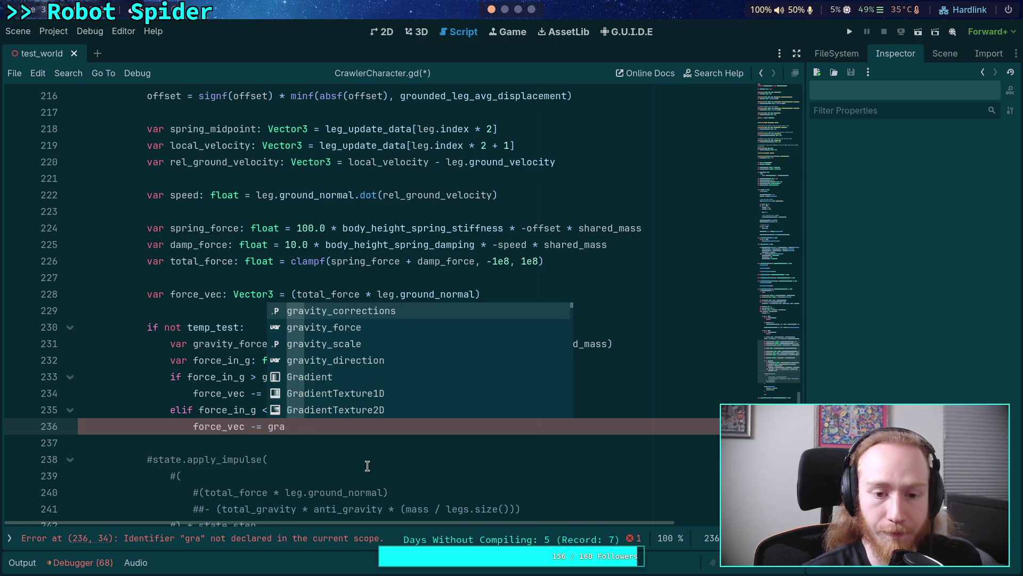
key(Down)
key(Return)
drag(315, 428, 346, 431)
text(direction * ()
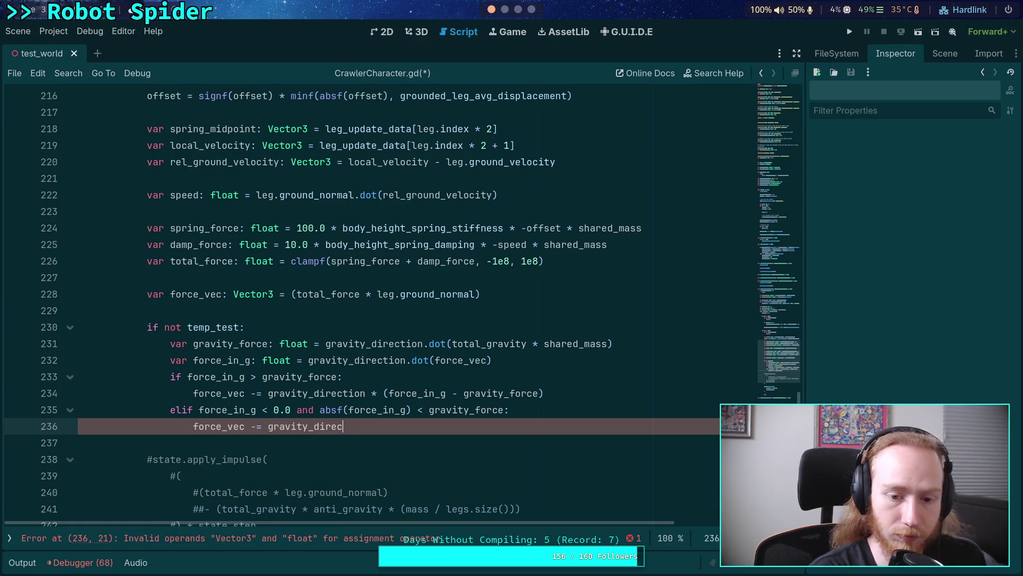
key(BackSpace)
key(BackSpace)
text(&)
key(BackSpace)
text(* ()
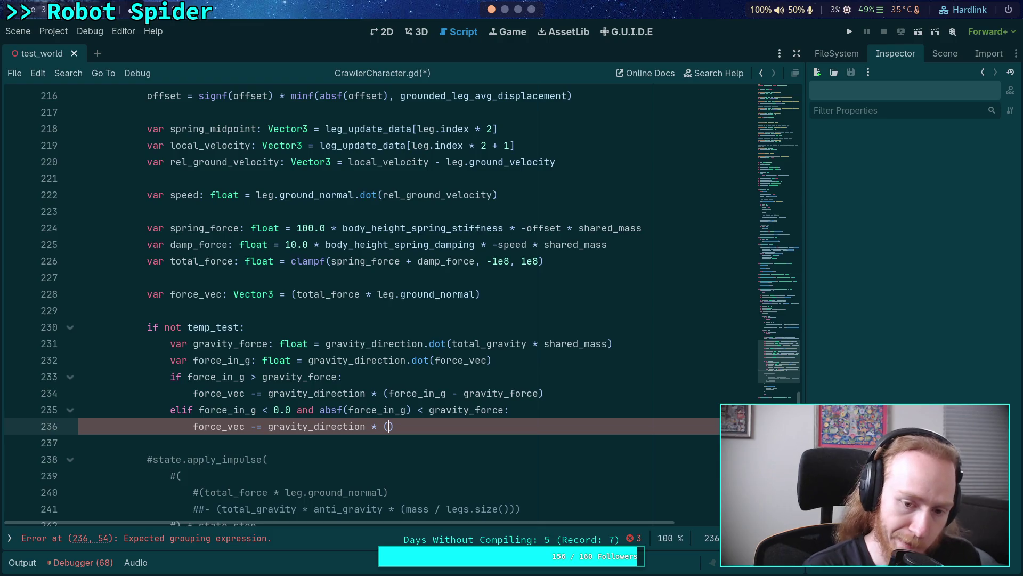
Step: Complete it with (gravity_force - absf(force_in_g)) and save CrawlerCharacter.gd
text(gra)
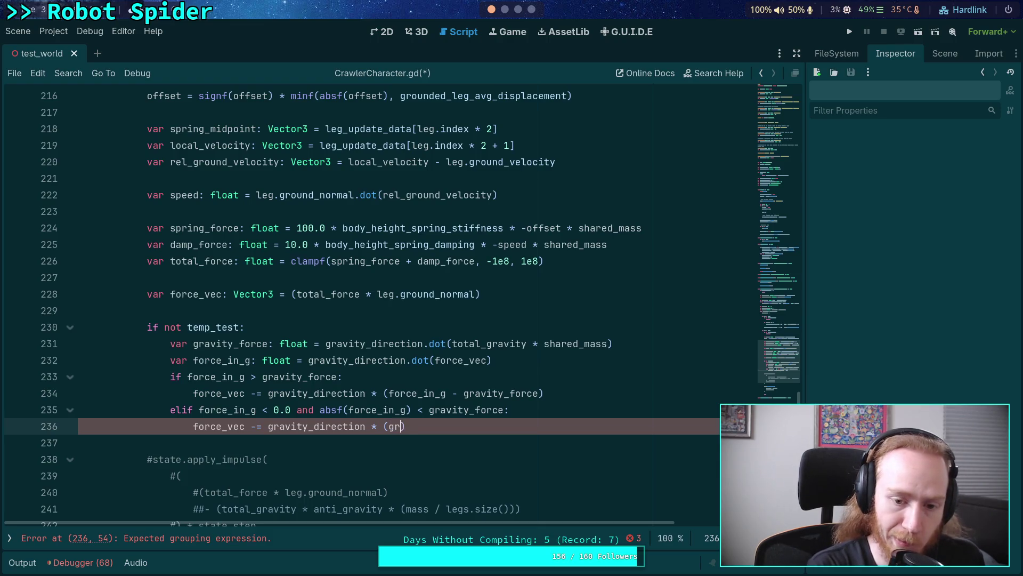
key(Return)
text(- a)
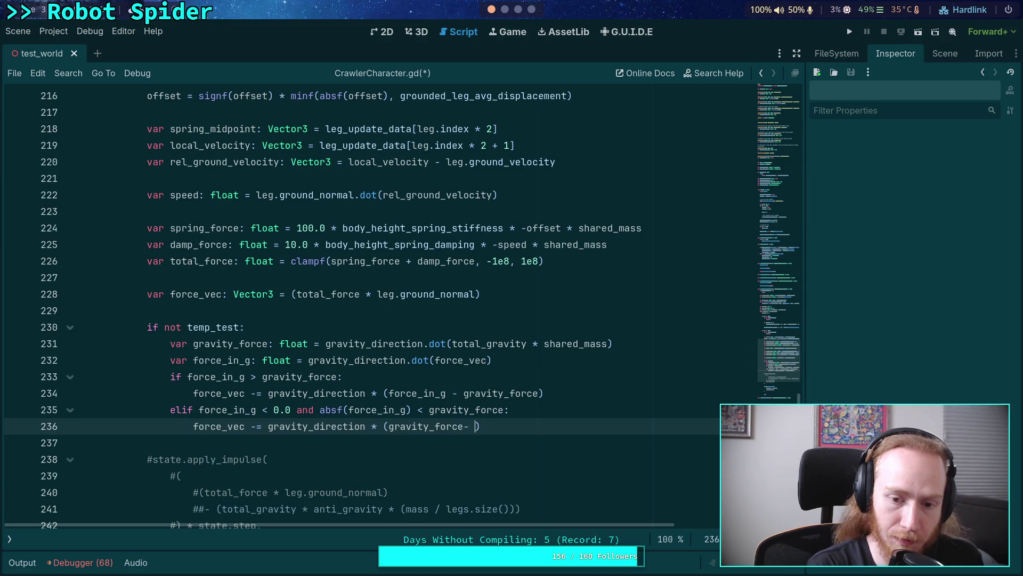
text(bsf)
key(Return)
text(force_in_g))
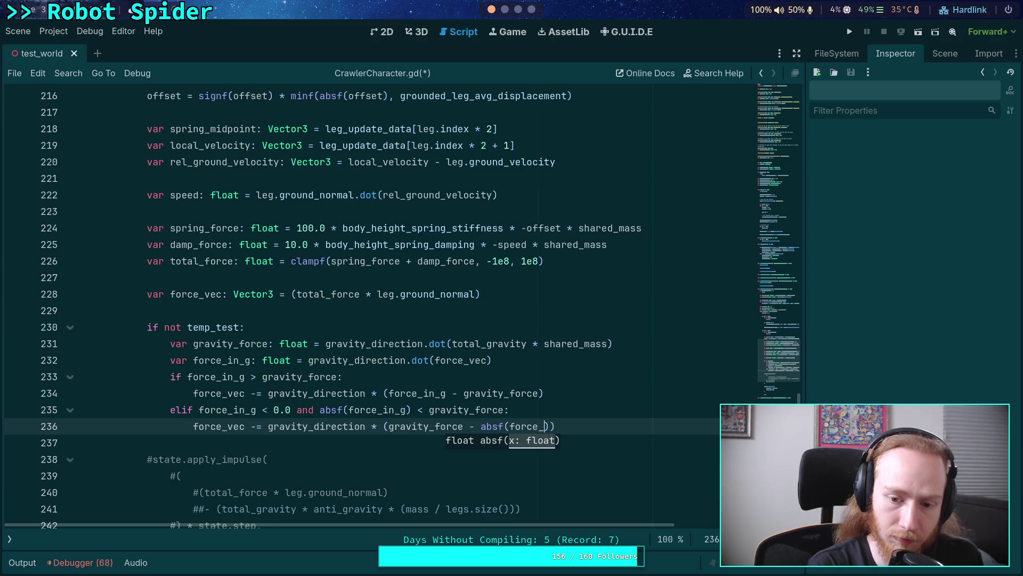
text())
key(ctrl+s)
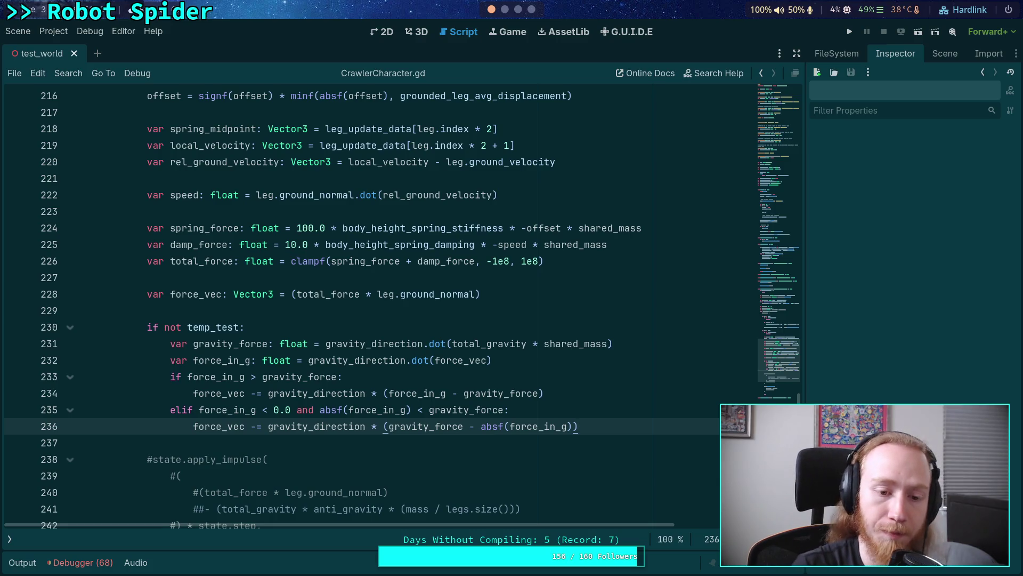
click(396, 378)
key(Return)
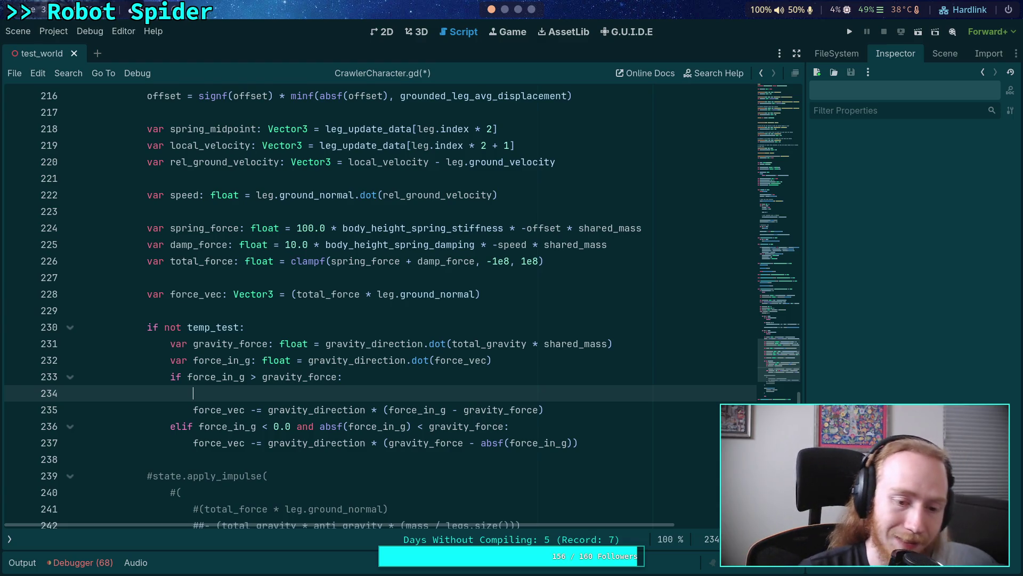
key(BackSpace)
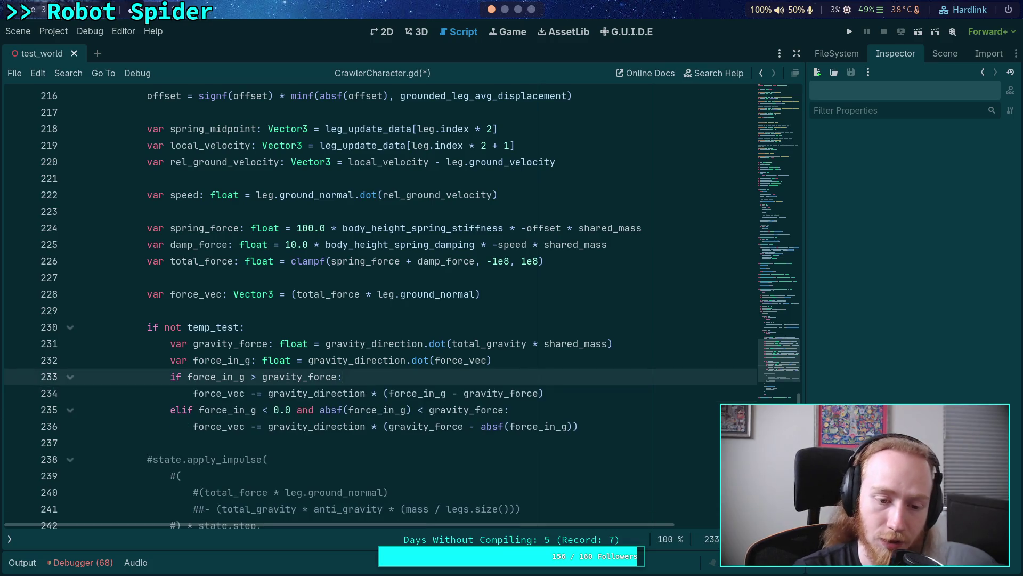
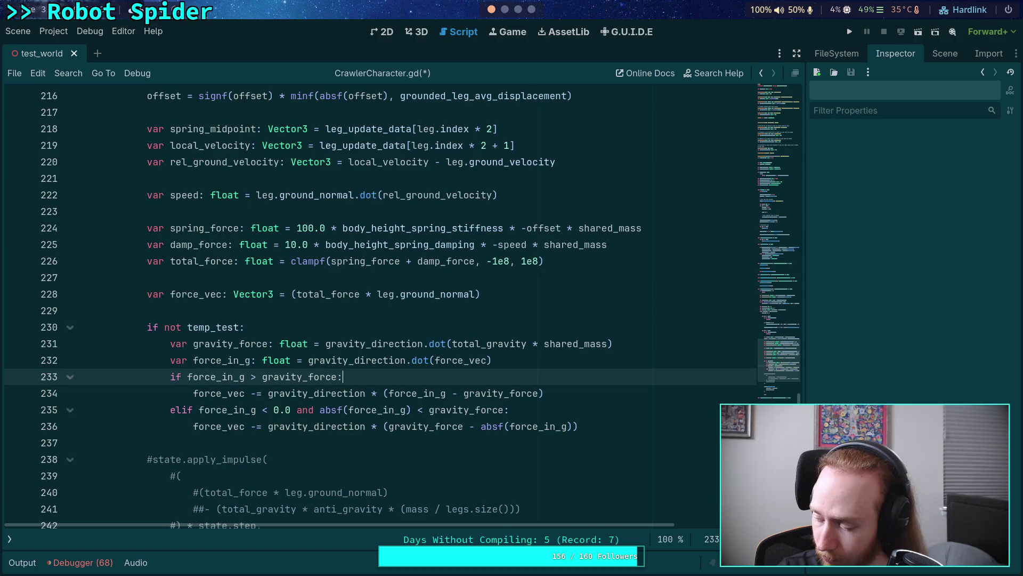
Step: Negate gravity_direction.dot(force_vec) on line 232 and rename force_in_g to force_against_gravity
drag(491, 360, 308, 360)
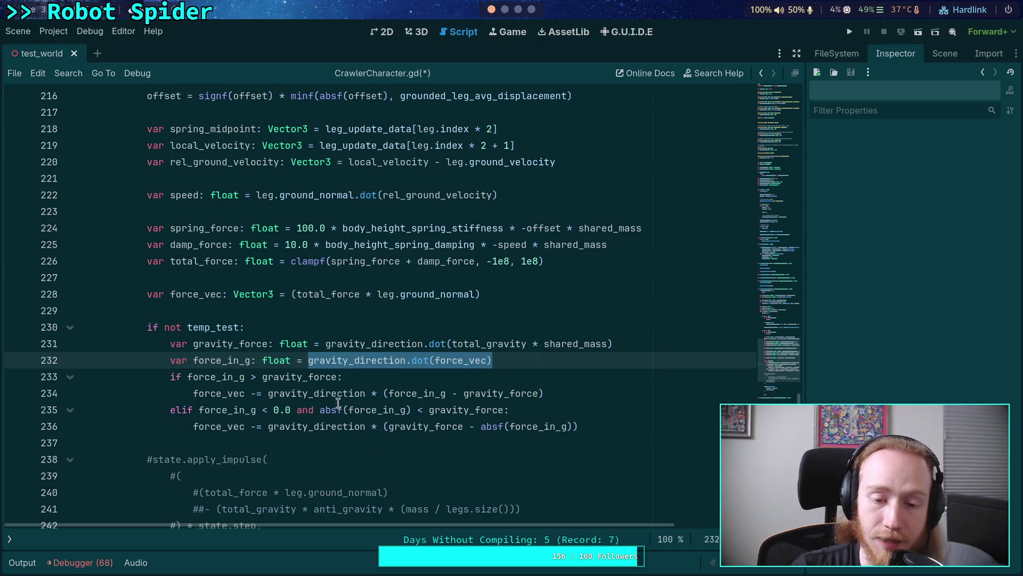
click(310, 355)
text(-)
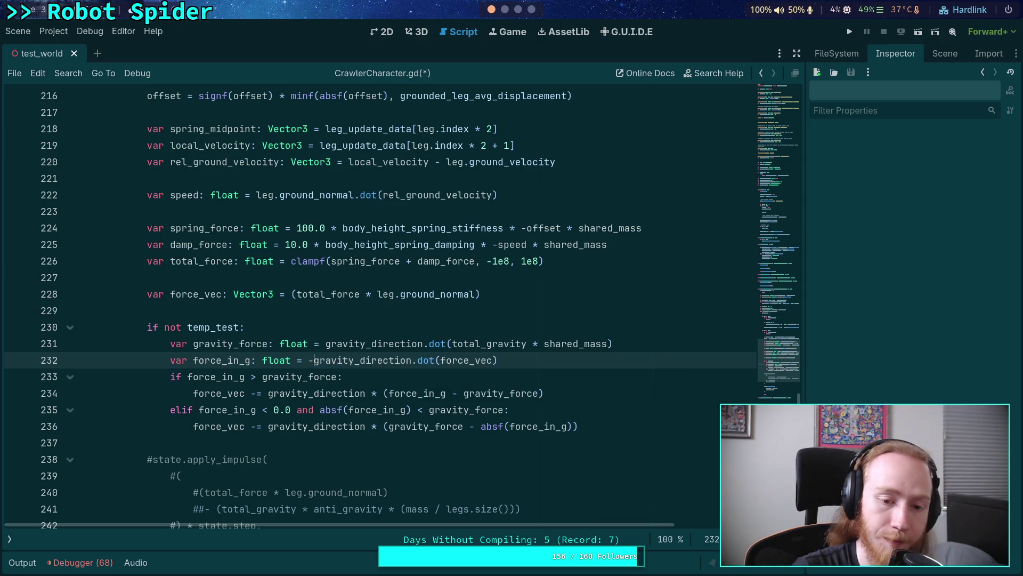
drag(228, 360, 251, 361)
text(against_g)
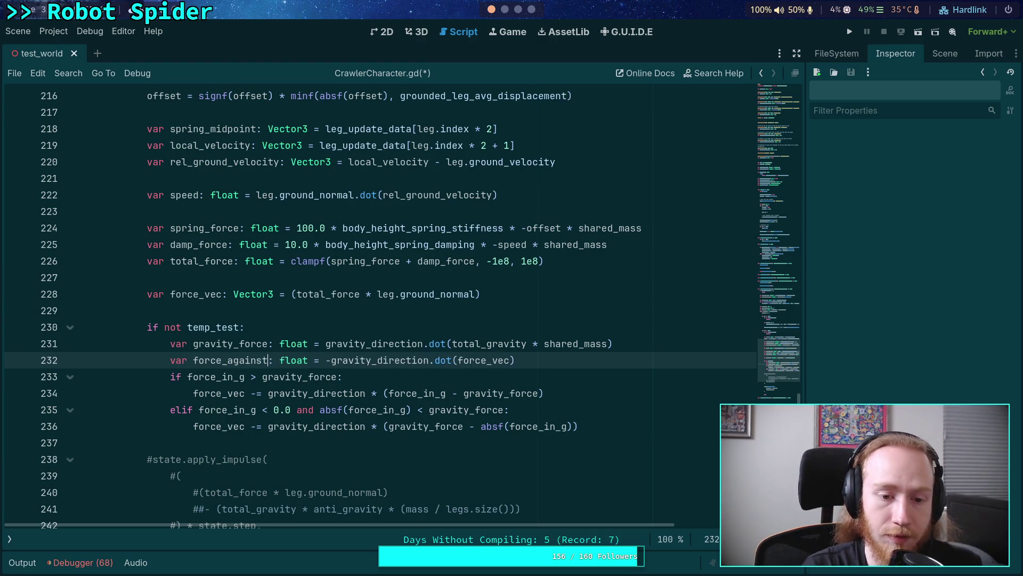
text(ravity)
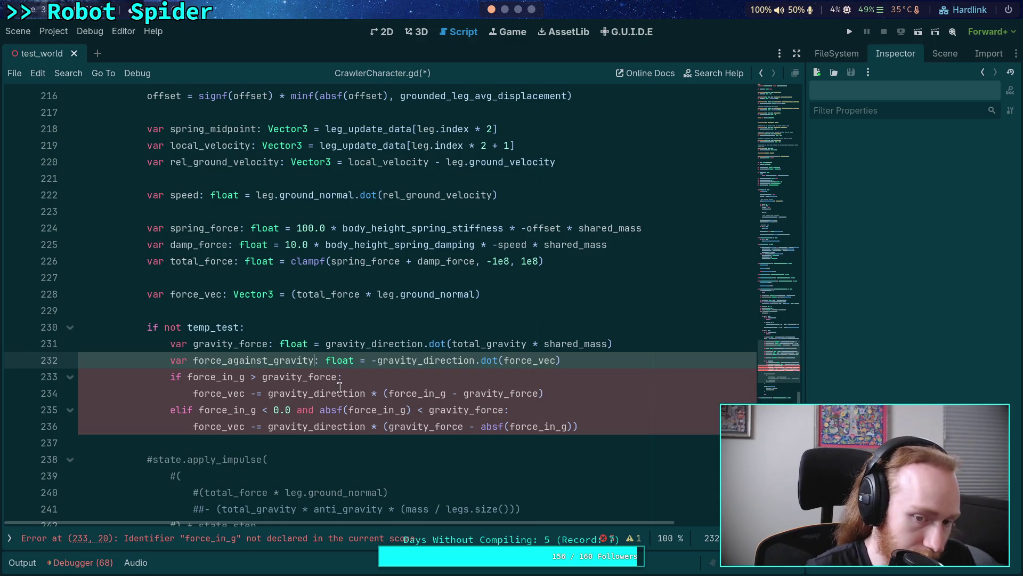
Step: Replace lines 233–236 with 'if force_against_gravity < gravity_force:' followed by an indented empty line
mouse_move(579, 427)
mouse_down()
mouse_move(198, 410)
mouse_move(160, 371)
mouse_move(590, 425)
mouse_up()
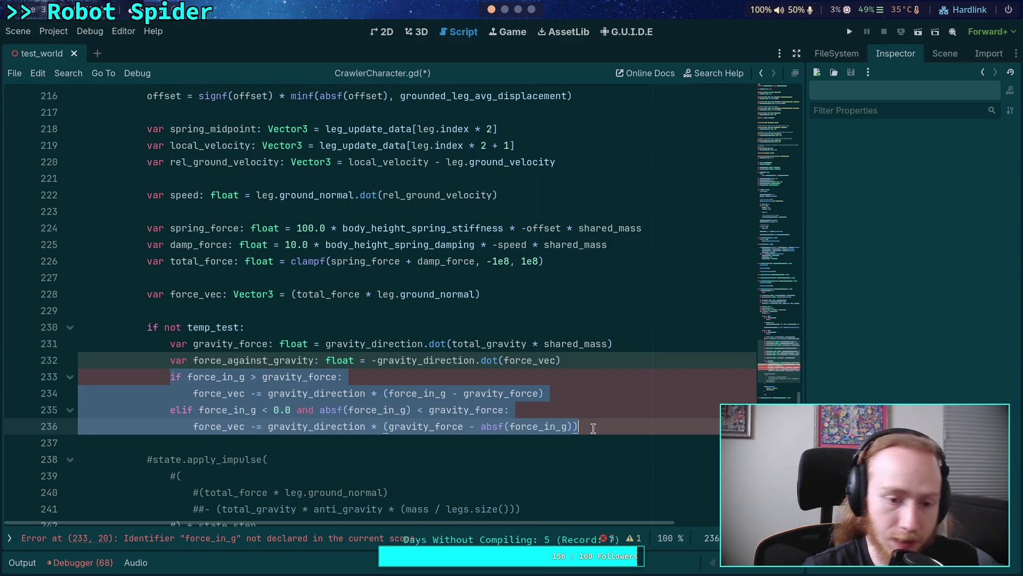
text(if g)
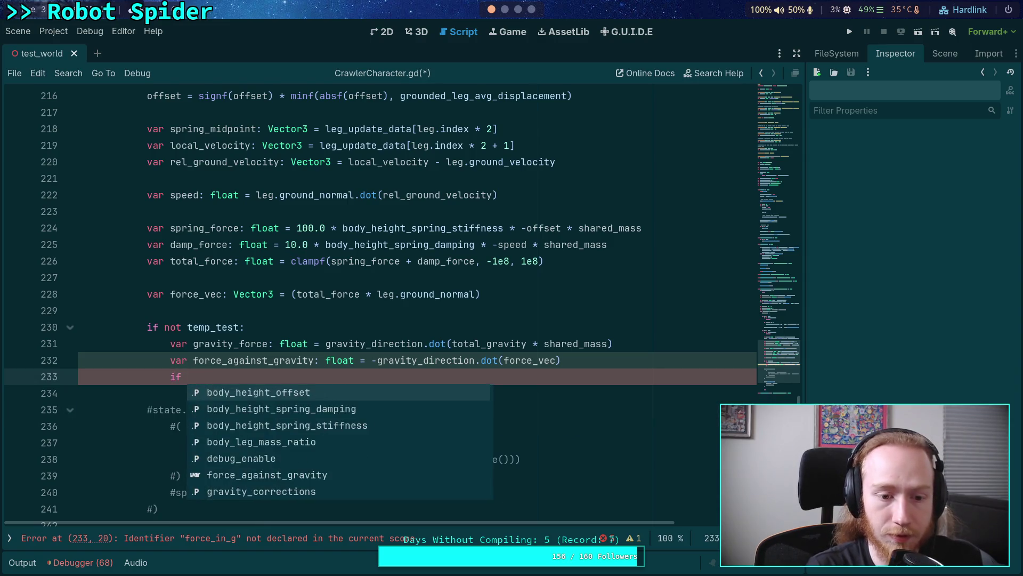
key(BackSpace)
text(for)
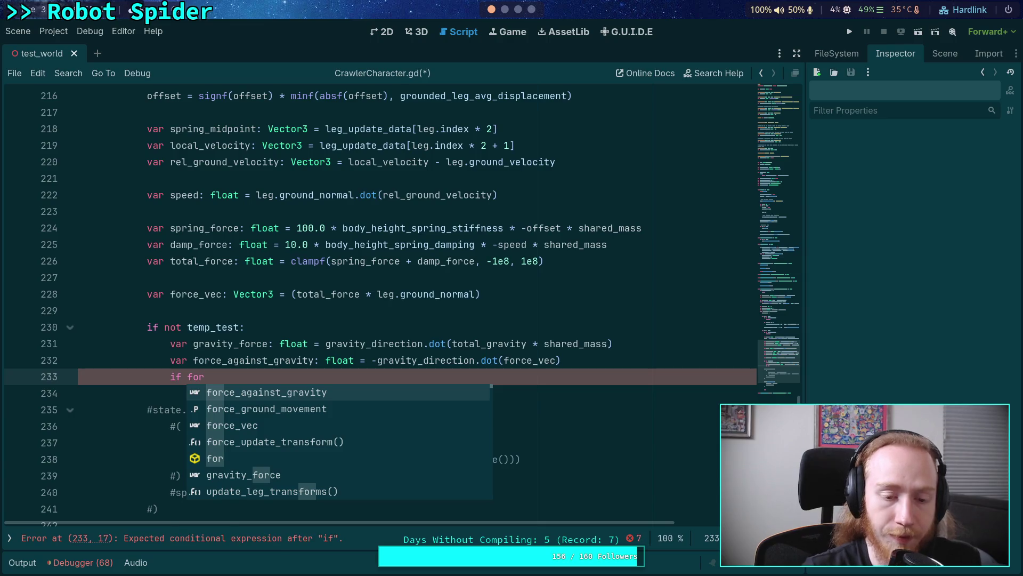
key(Return)
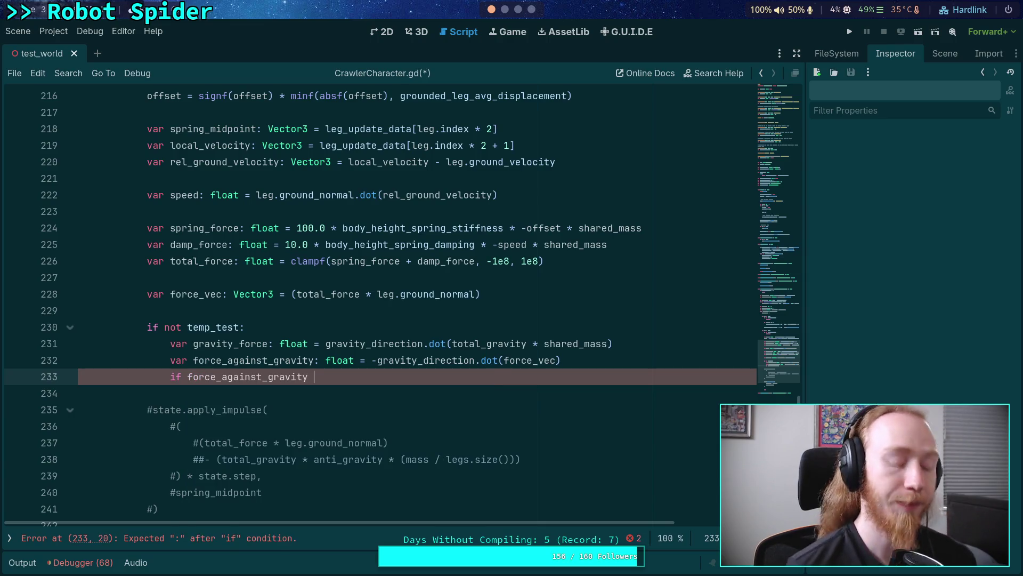
text(< )
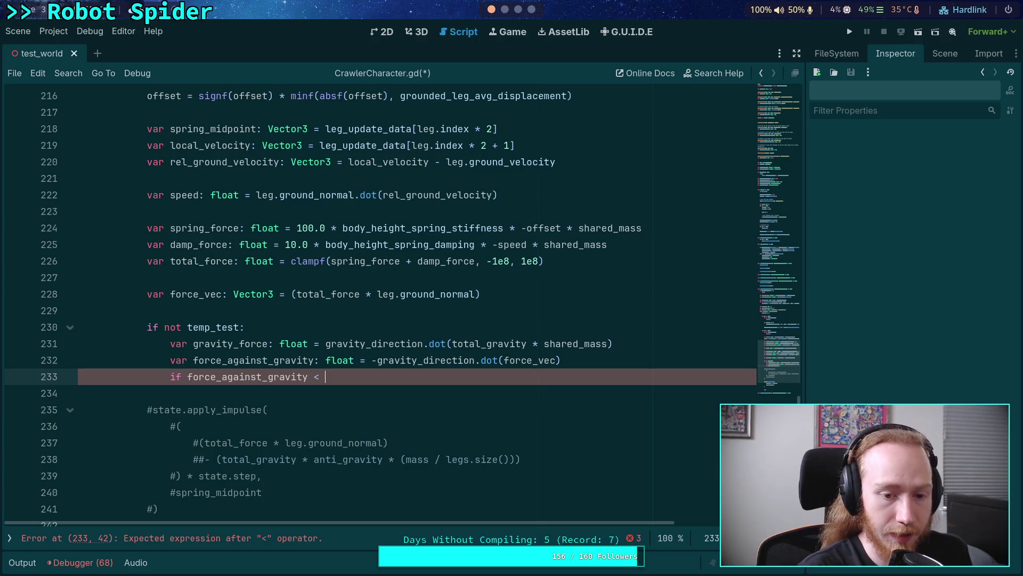
text(gr)
key(Down)
key(Return)
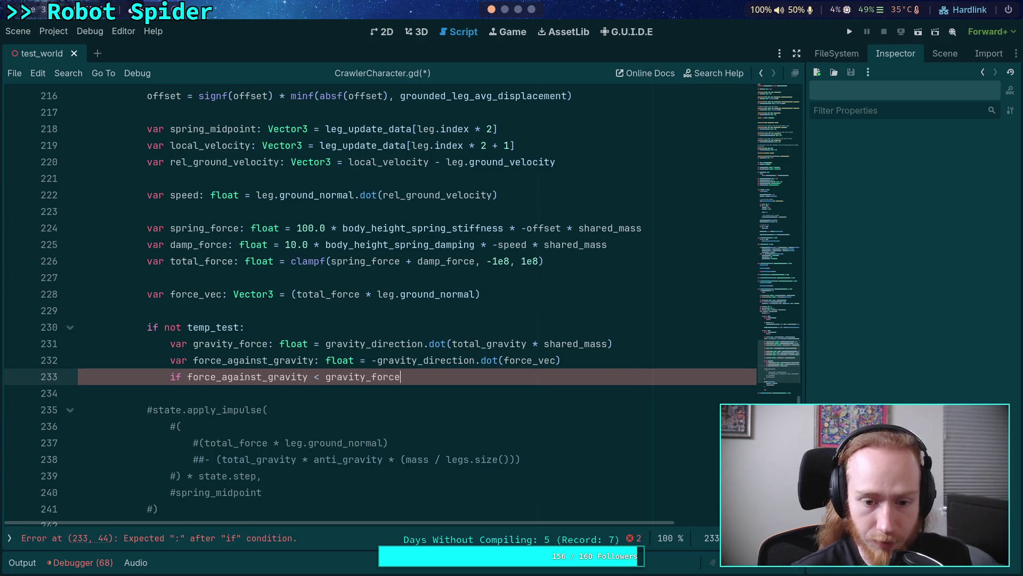
text(:)
key(Return)
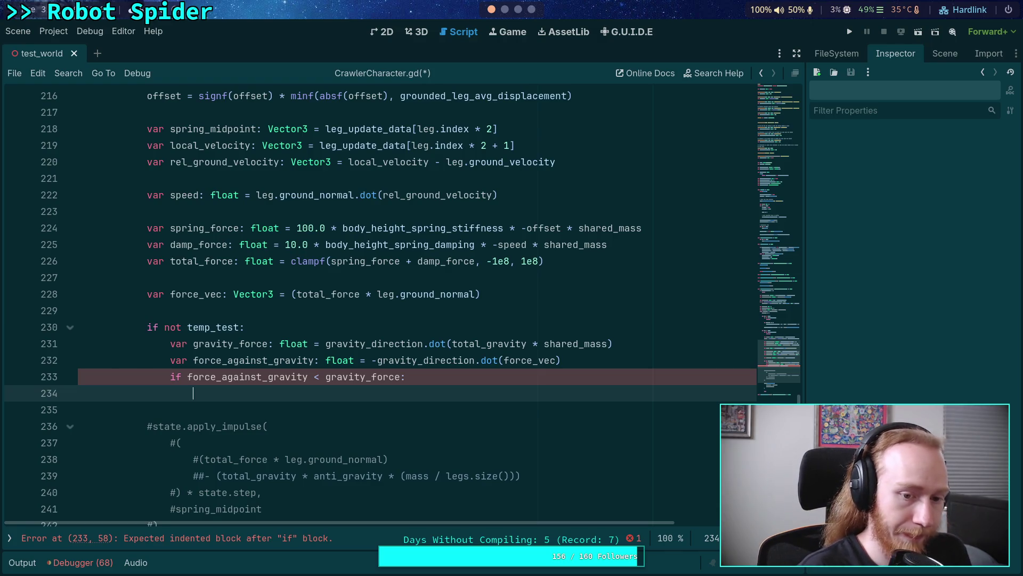
Step: Start line 234 as force_vec -= gravity_direction, correcting wrong autocomplete picks and typos
text(f)
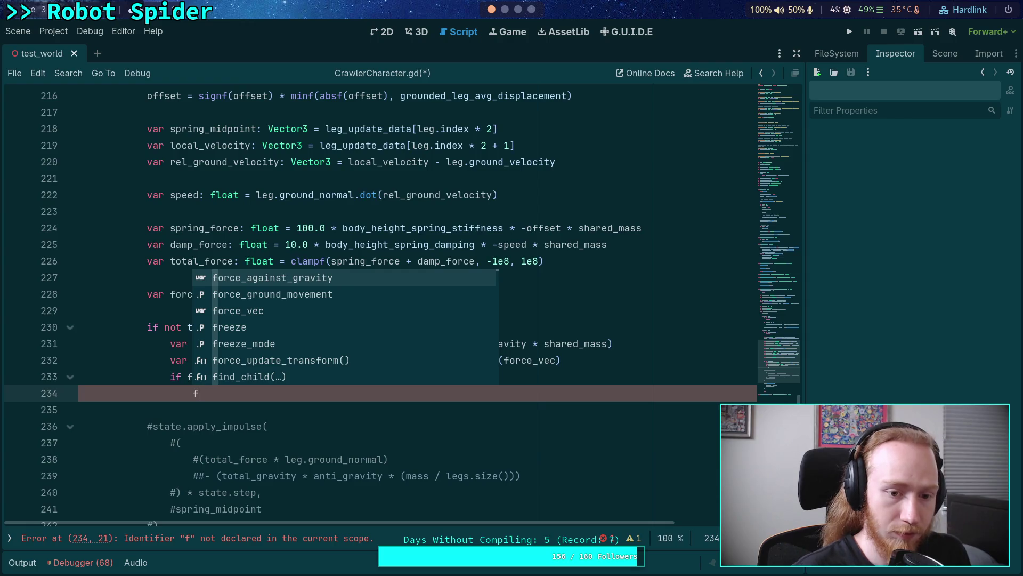
key(Down)
key(Down)
key(Return)
text(+=)
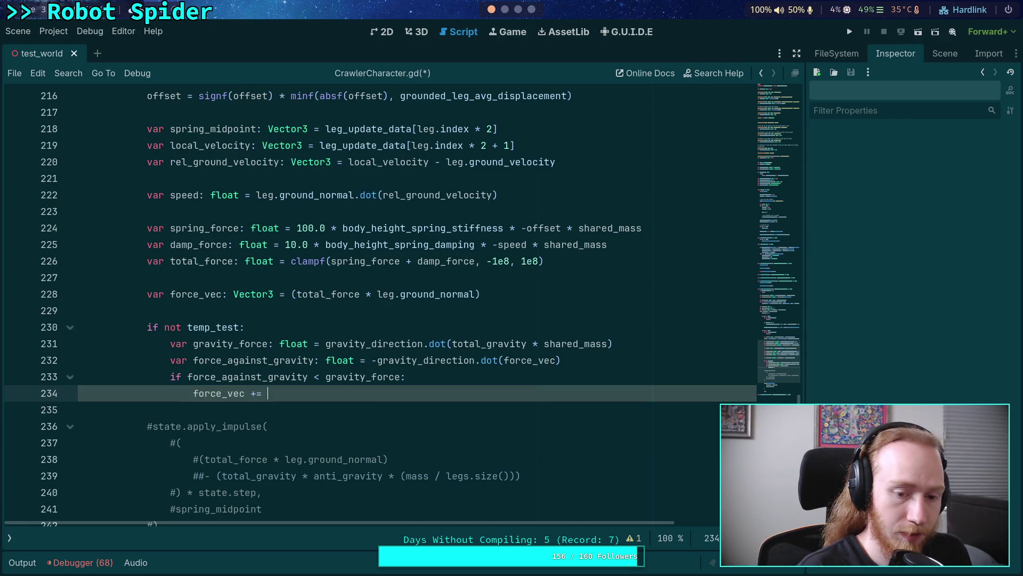
key(BackSpace)
key(BackSpace)
key(BackSpace)
text(-=)
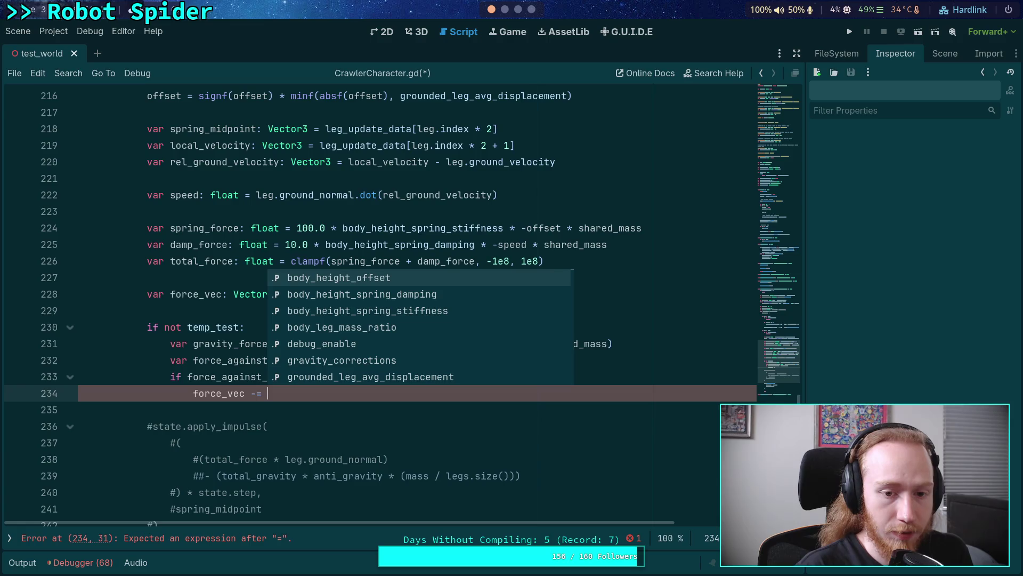
key(Escape)
text(gra)
key(Down)
key(Return)
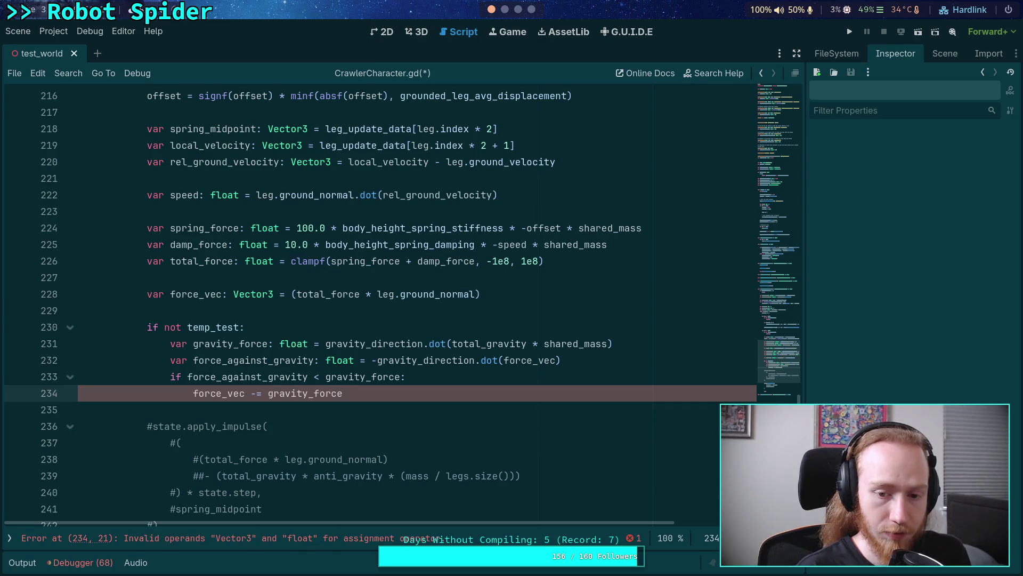
key(BackSpace)
key(BackSpace)
key(BackSpace)
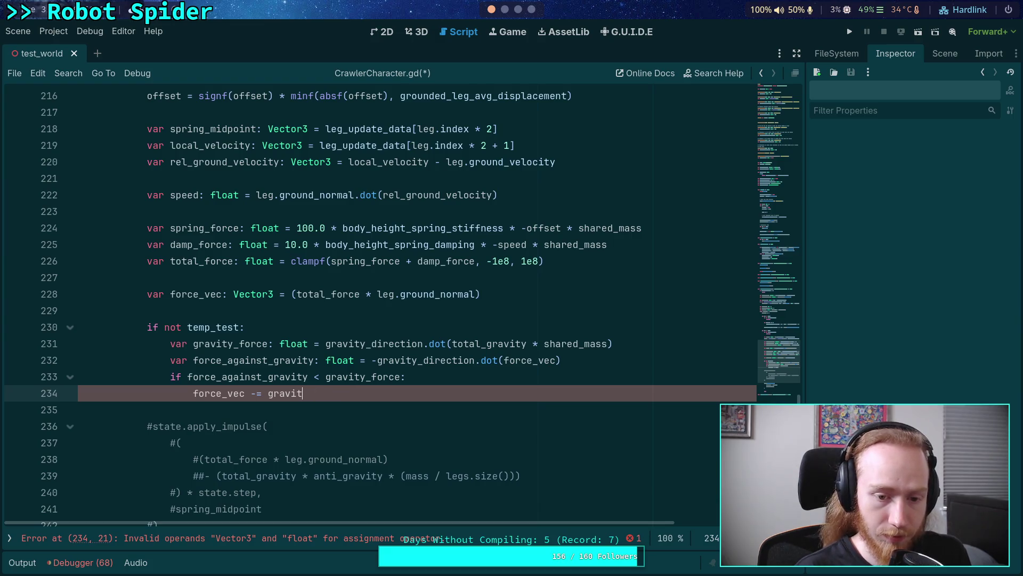
text(f)
key(BackSpace)
text(y_d)
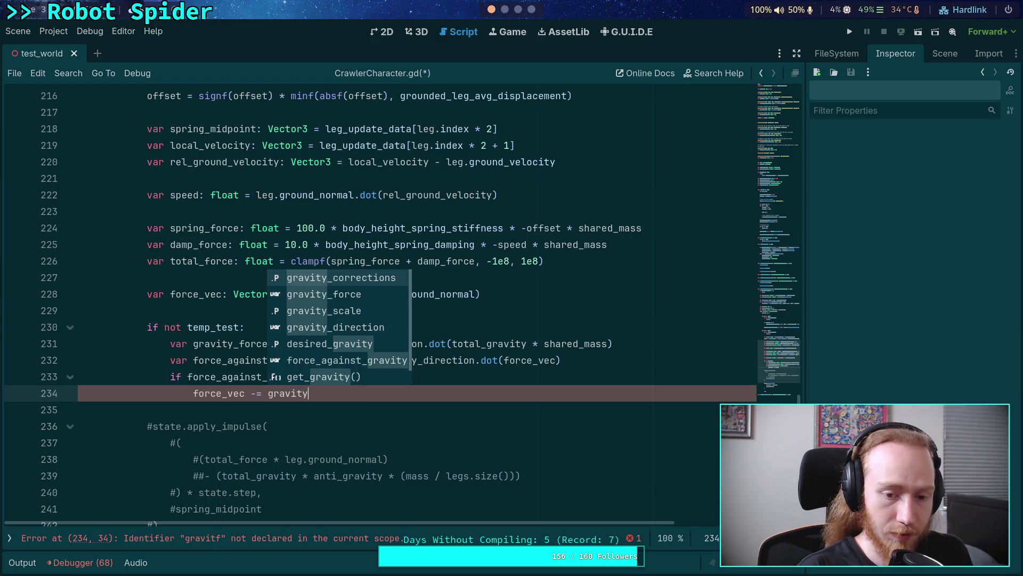
key(Return)
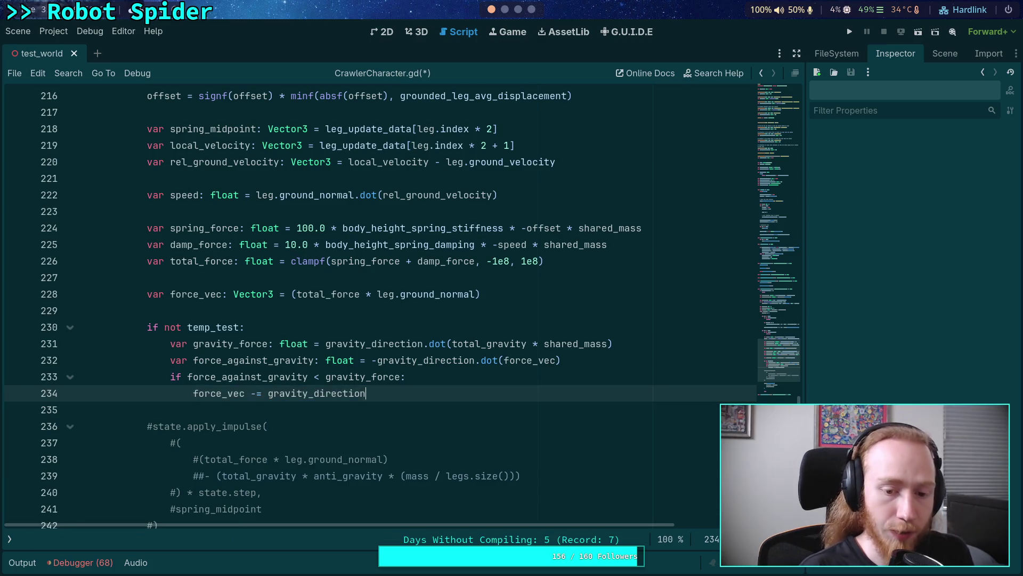
text(*)
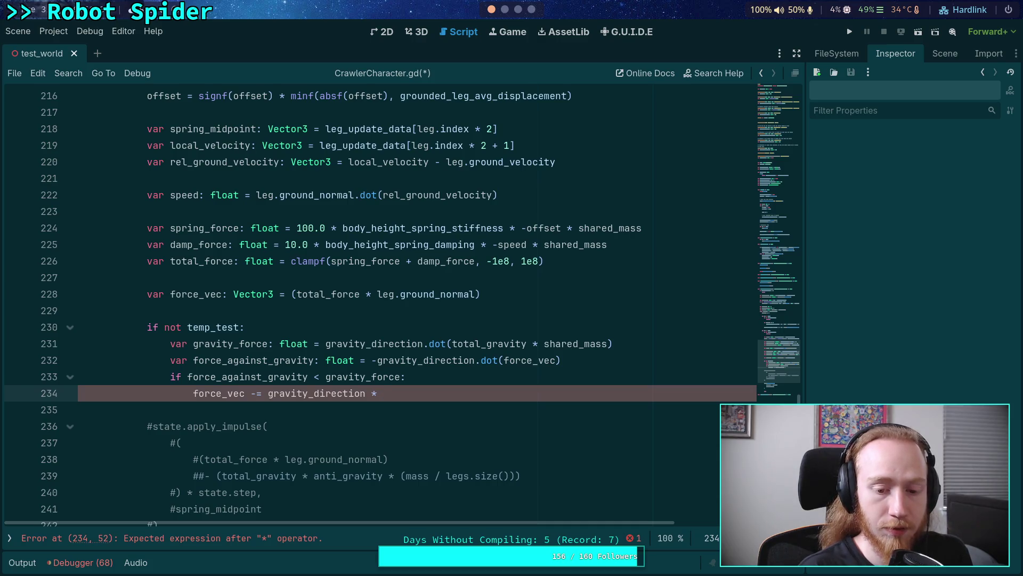
text(K )
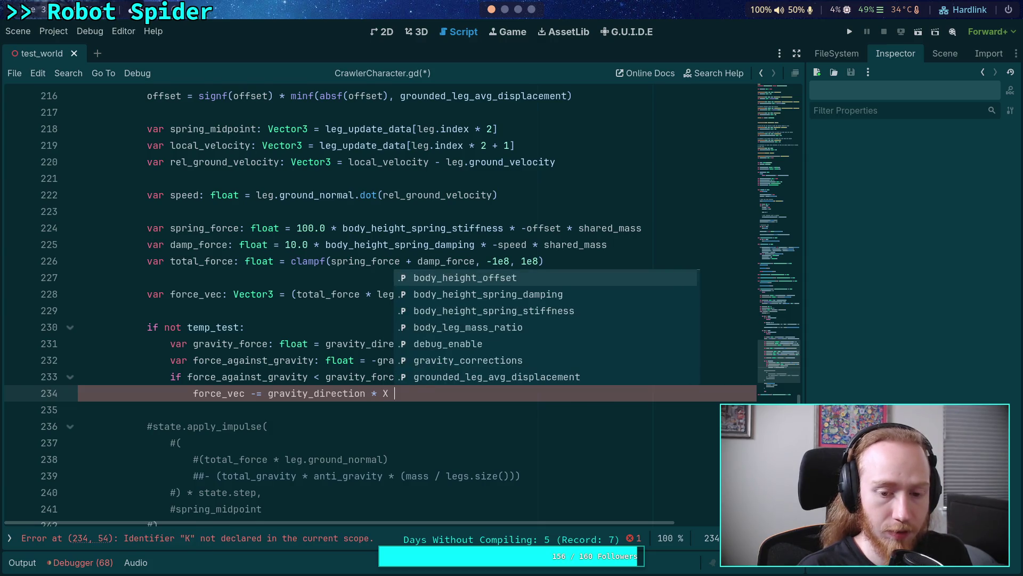
text(* sha)
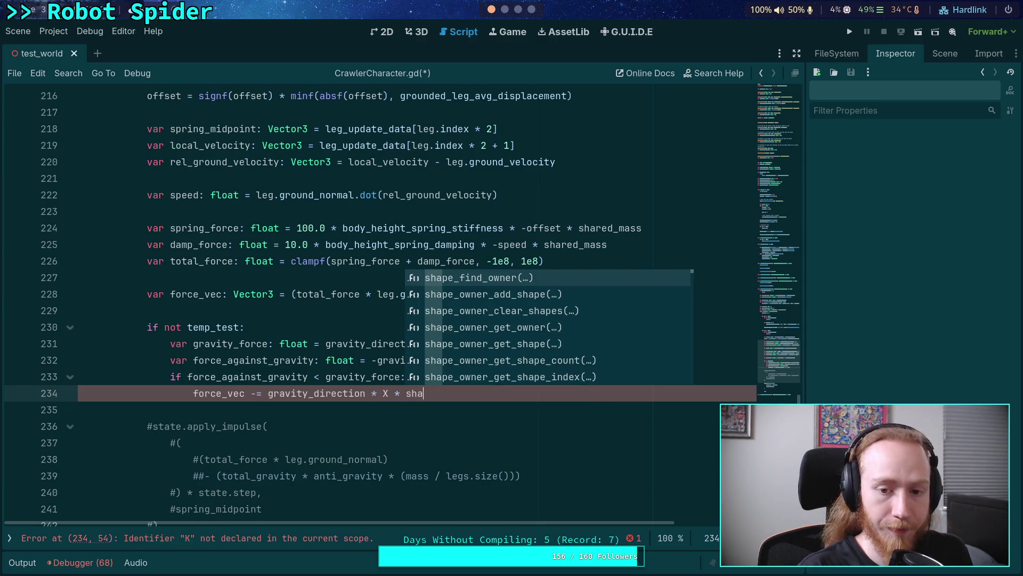
key(BackSpace)
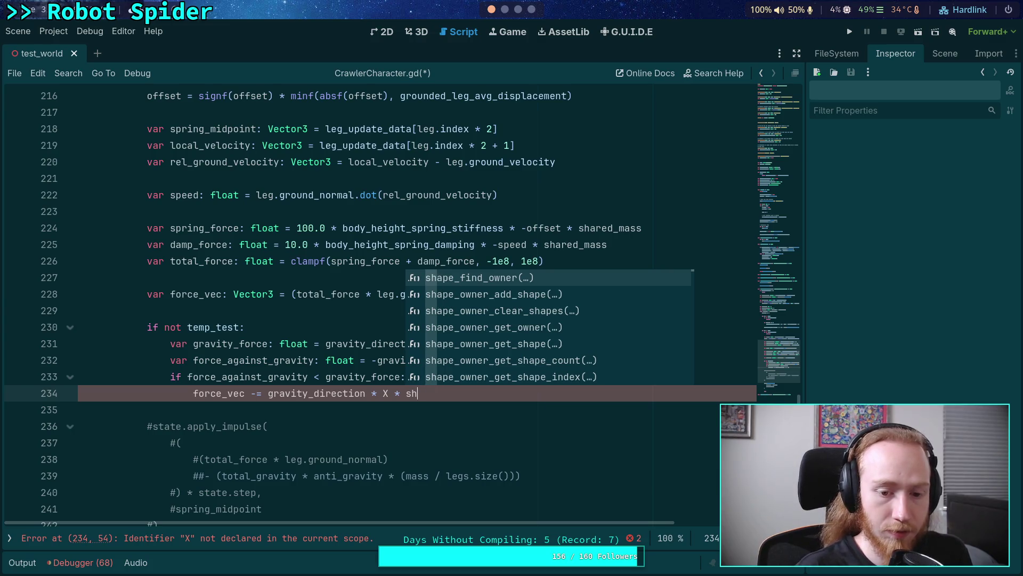
key(BackSpace)
key(BackSpace)
key(BackSpace)
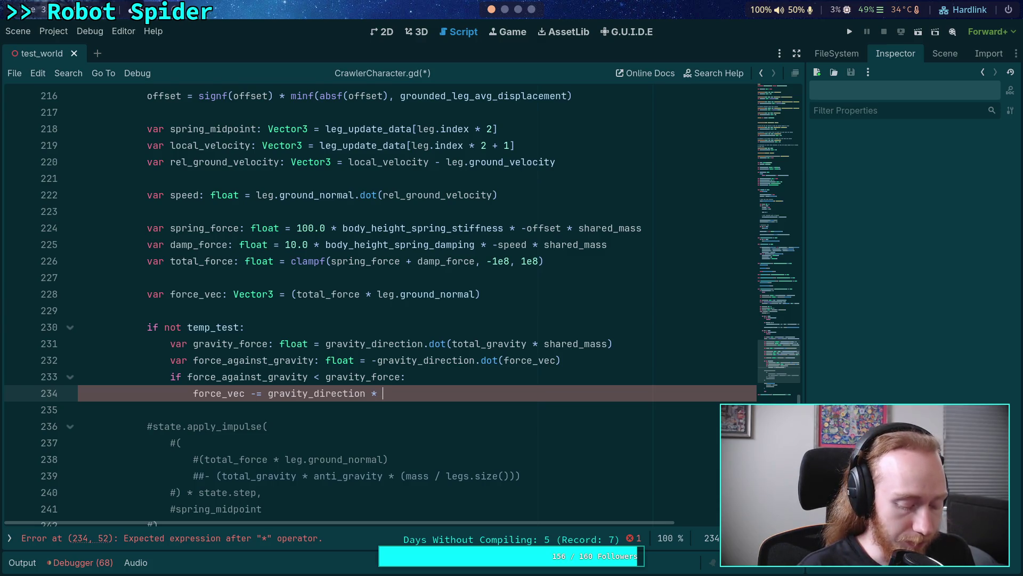
Step: Append minf(gravity_force, gravity_force - force_against_gravity) to line 234
text(minf()
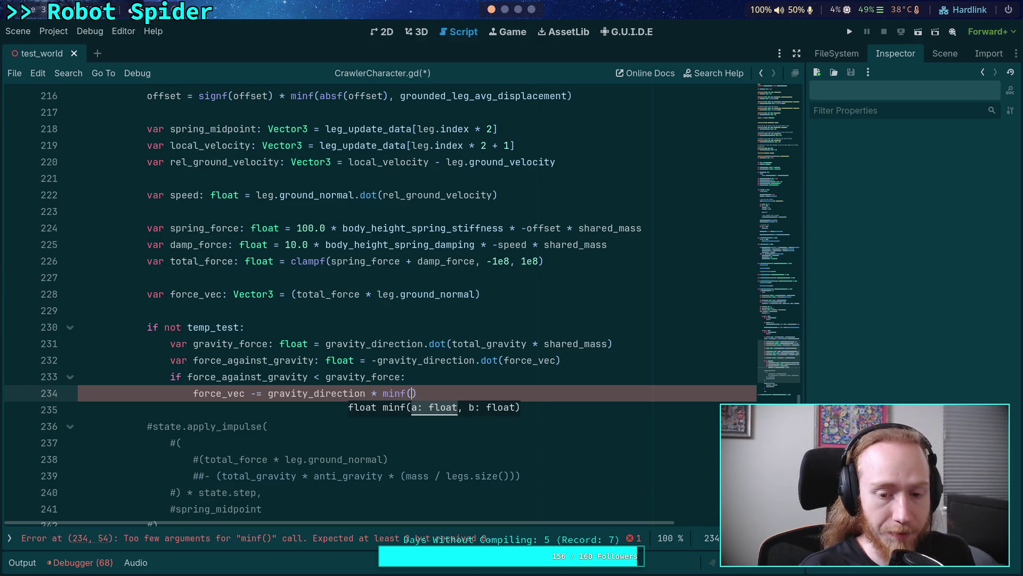
text(gravity_force)
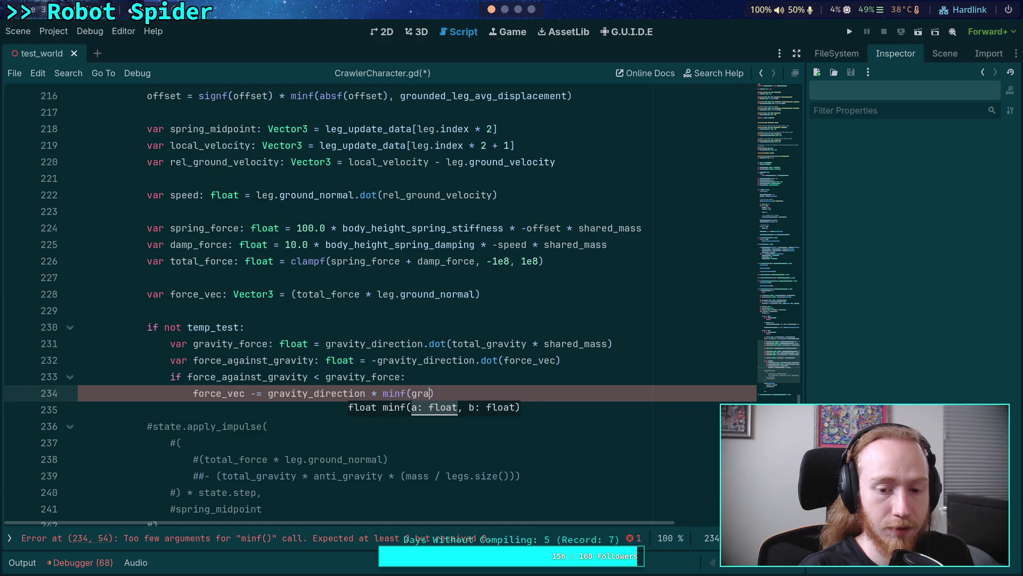
text(,)
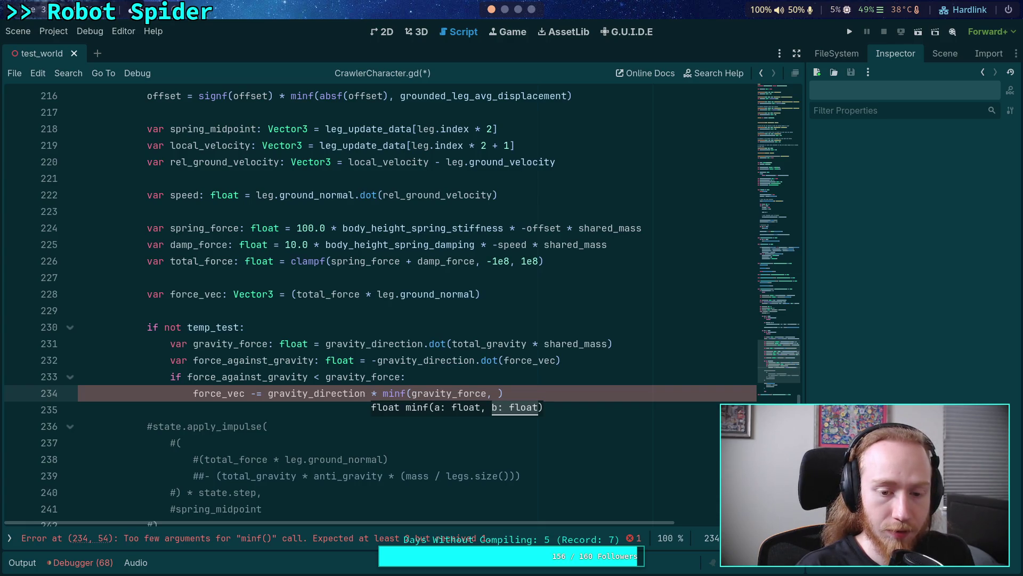
text(gra)
key(Down)
key(Return)
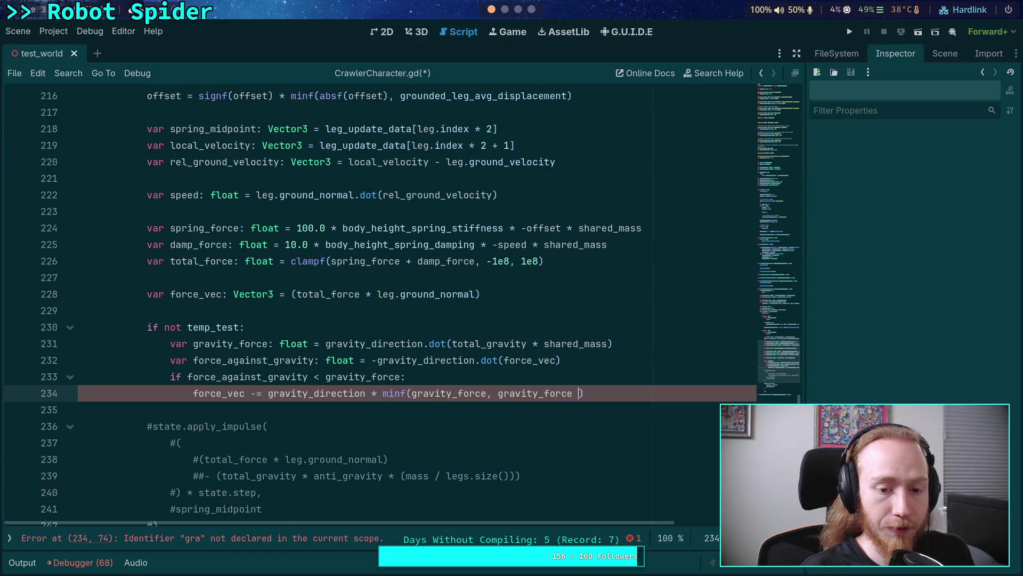
text(- for)
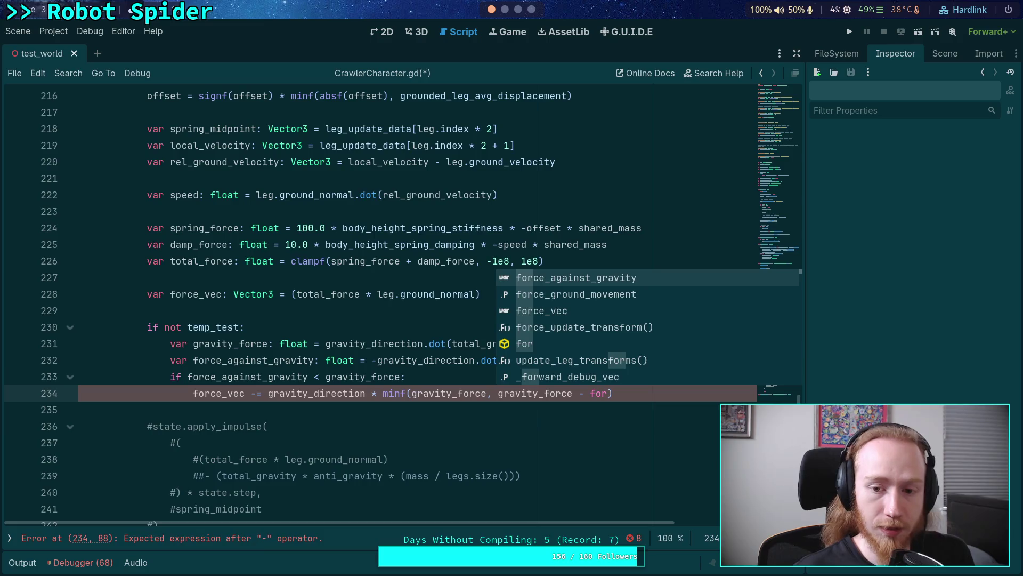
key(Return)
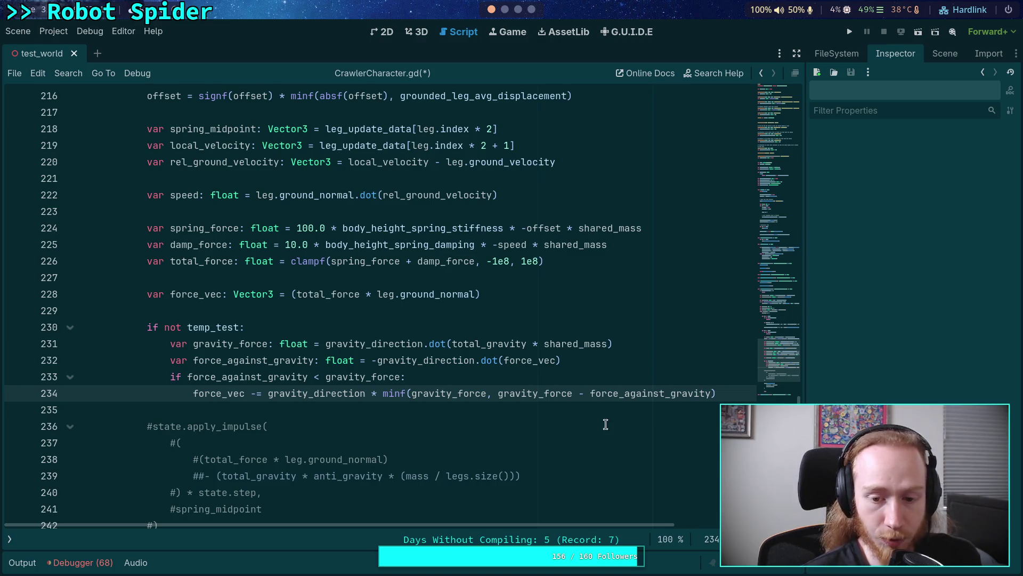
Step: Check the minf arguments against line 233, then save CrawlerCharacter.gd and run the project
drag(504, 393, 688, 394)
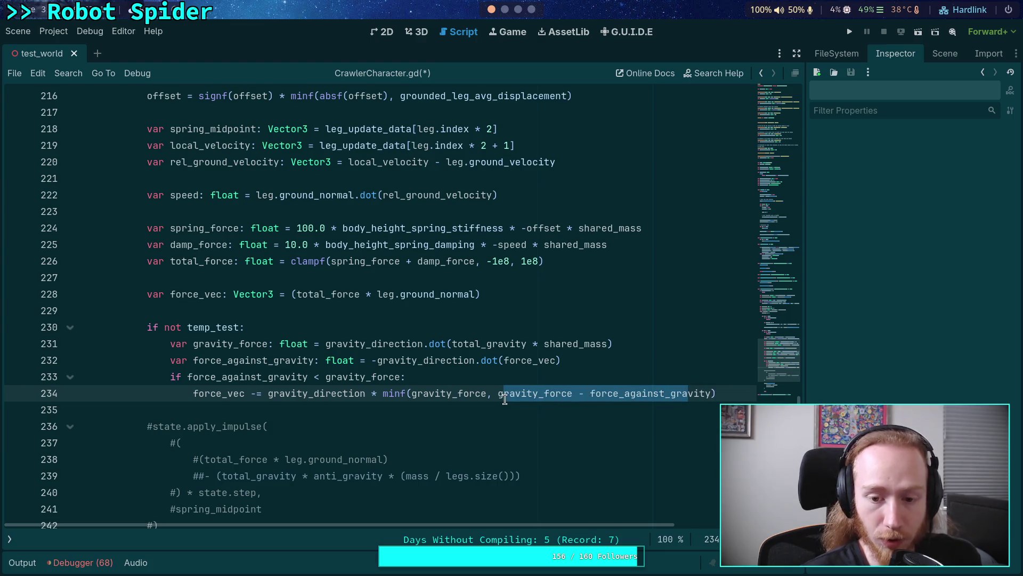
double_click(428, 395)
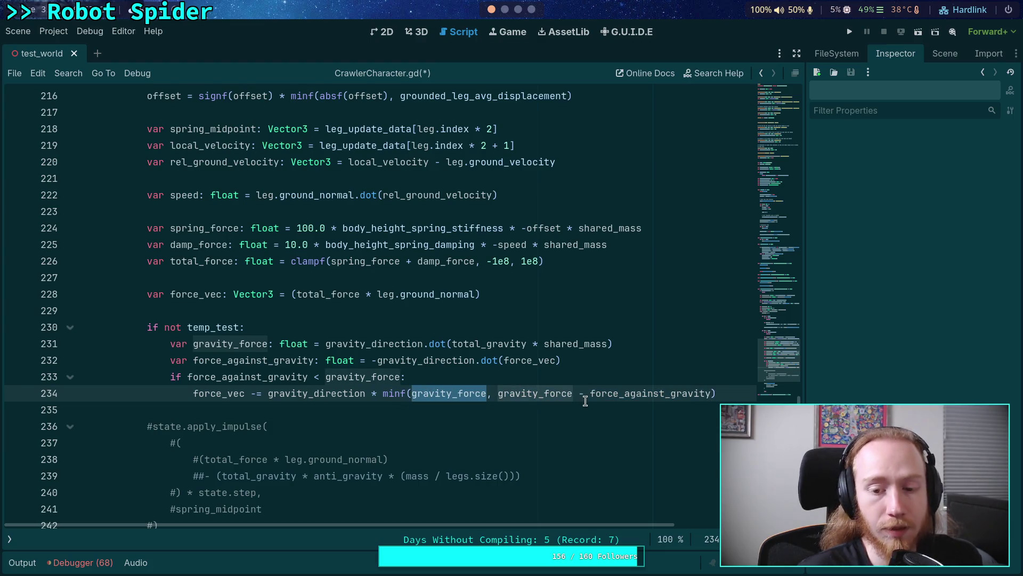
drag(498, 393, 712, 395)
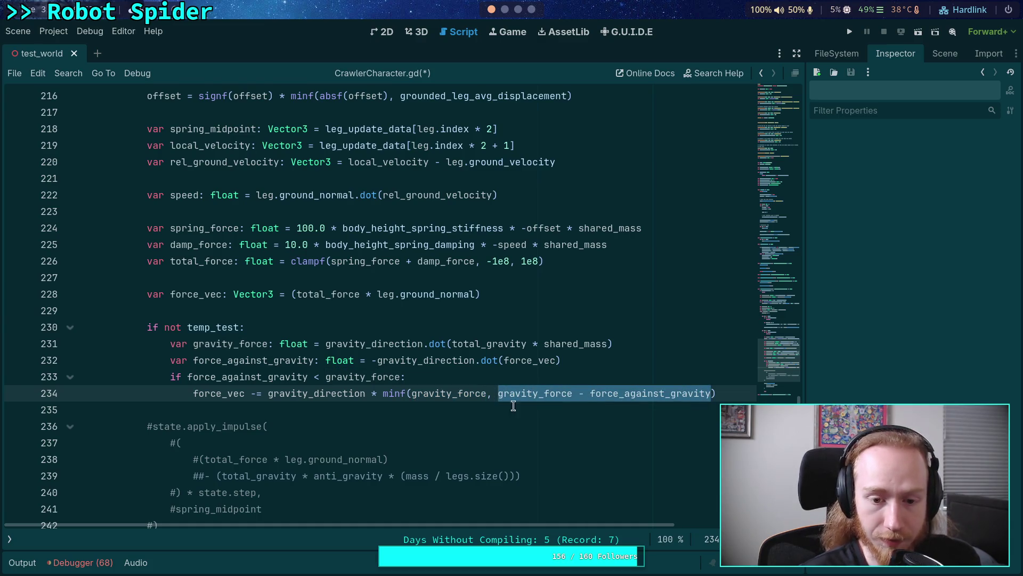
double_click(377, 379)
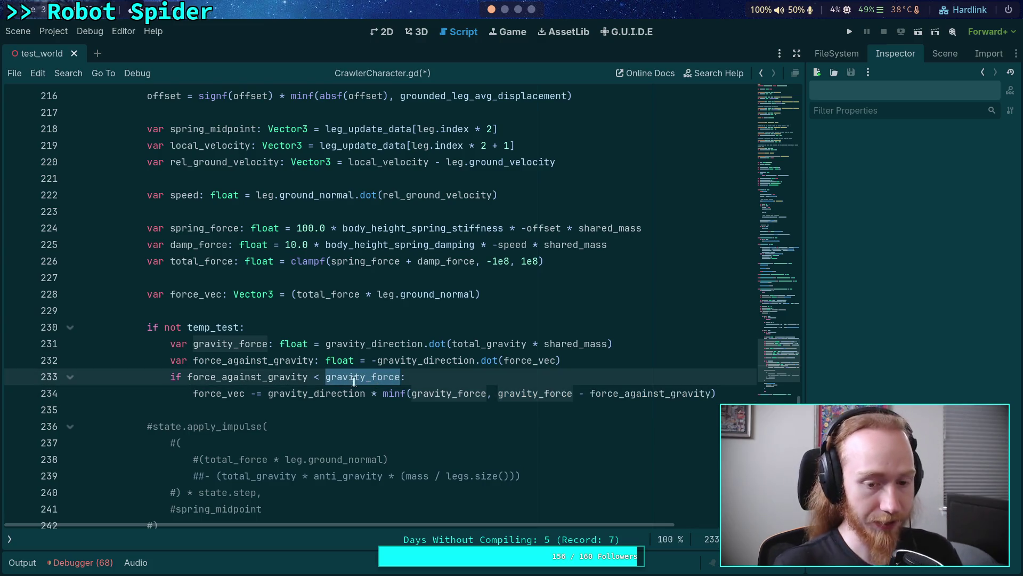
key(Left)
key(Right)
key(Right)
key(Right)
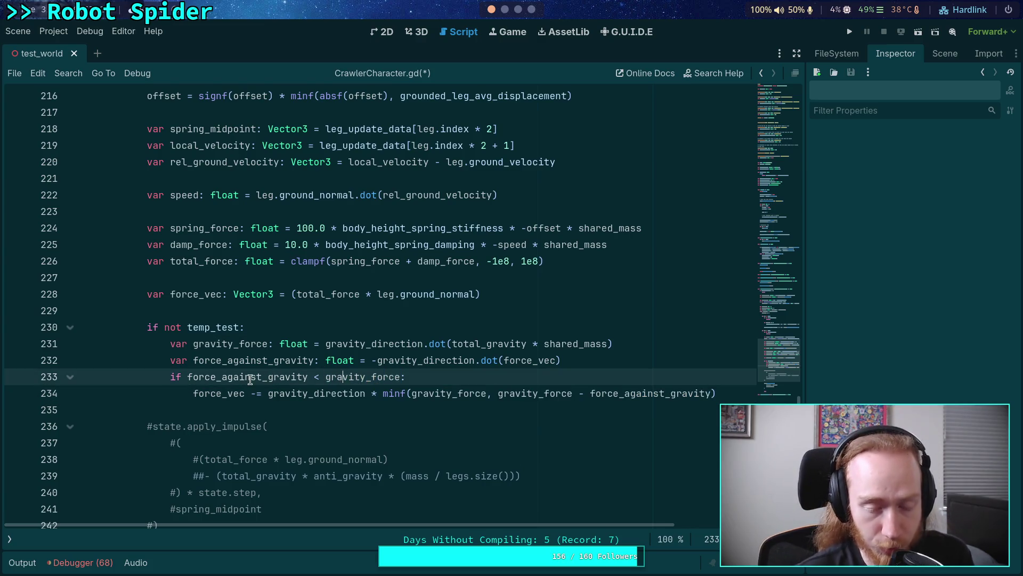
double_click(335, 378)
click(545, 394)
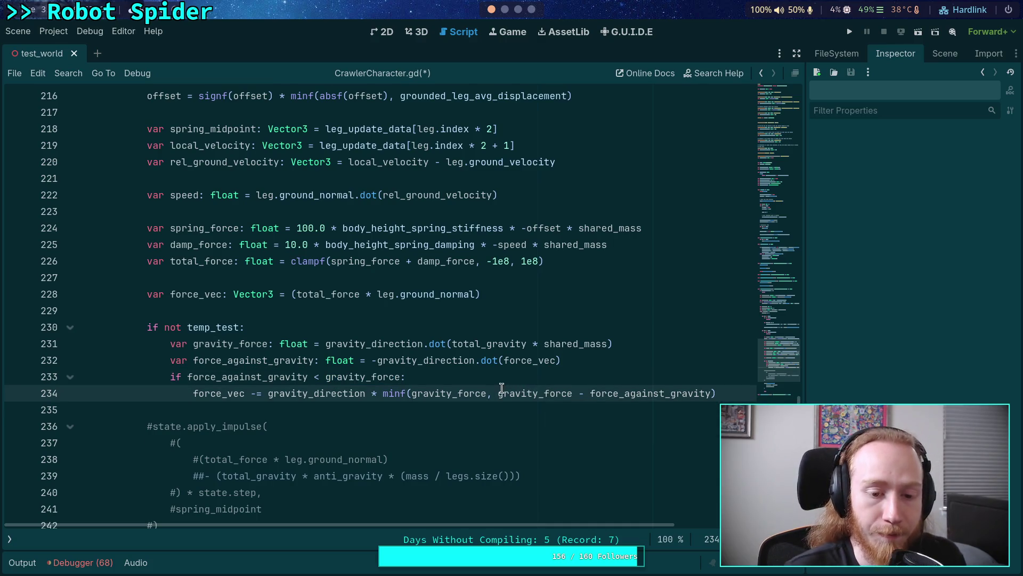
click(741, 388)
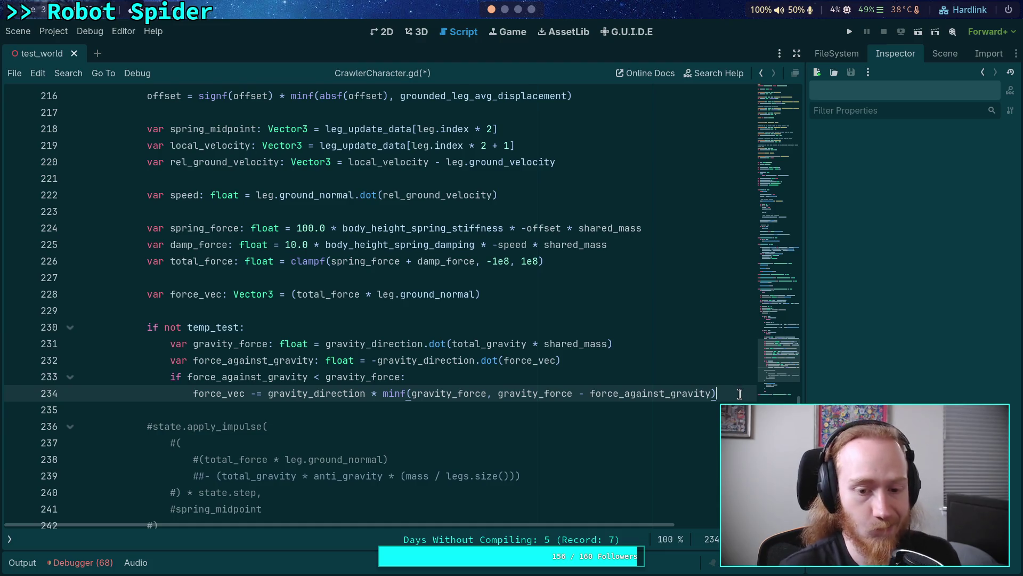
key(ctrl+s)
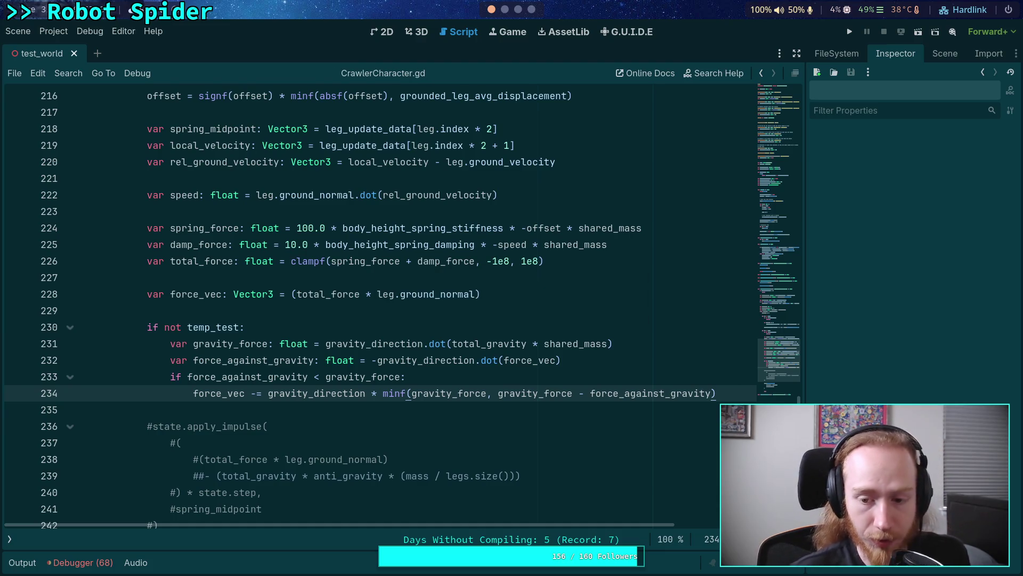
key(F5)
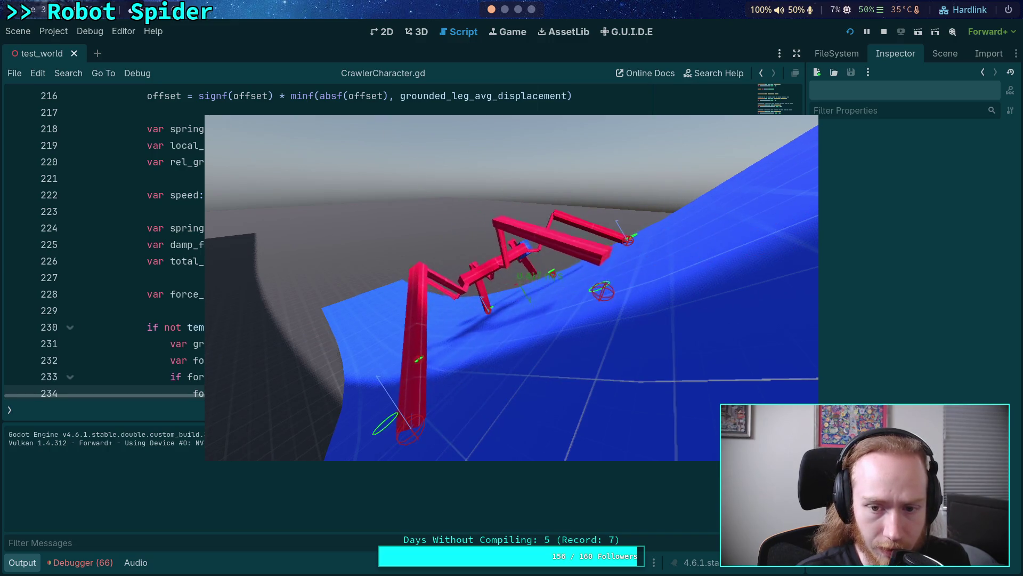
Step: Stop the running game and return to line 234 in CrawlerCharacter.gd
click(884, 31)
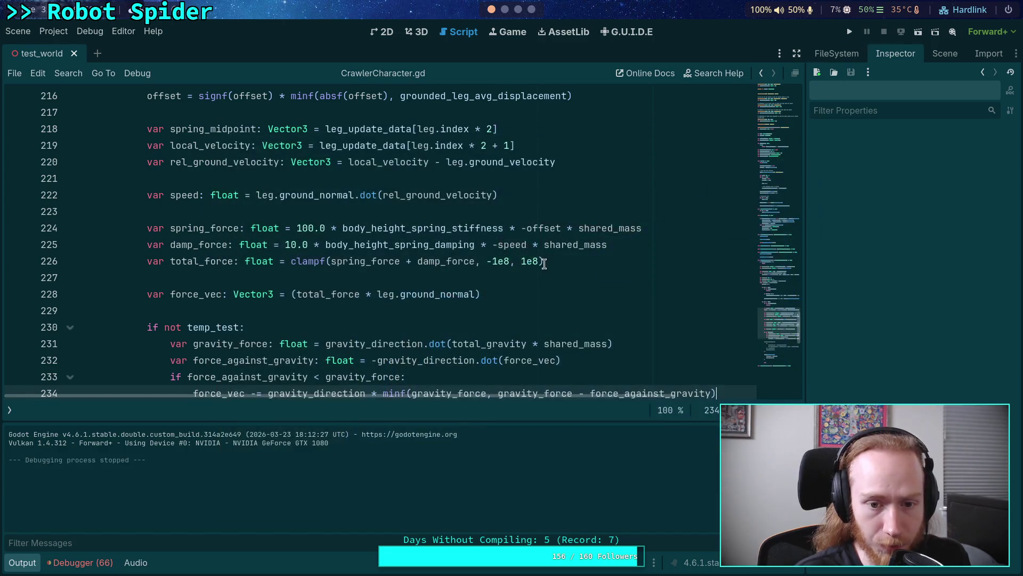
scroll(544, 264, down, 3)
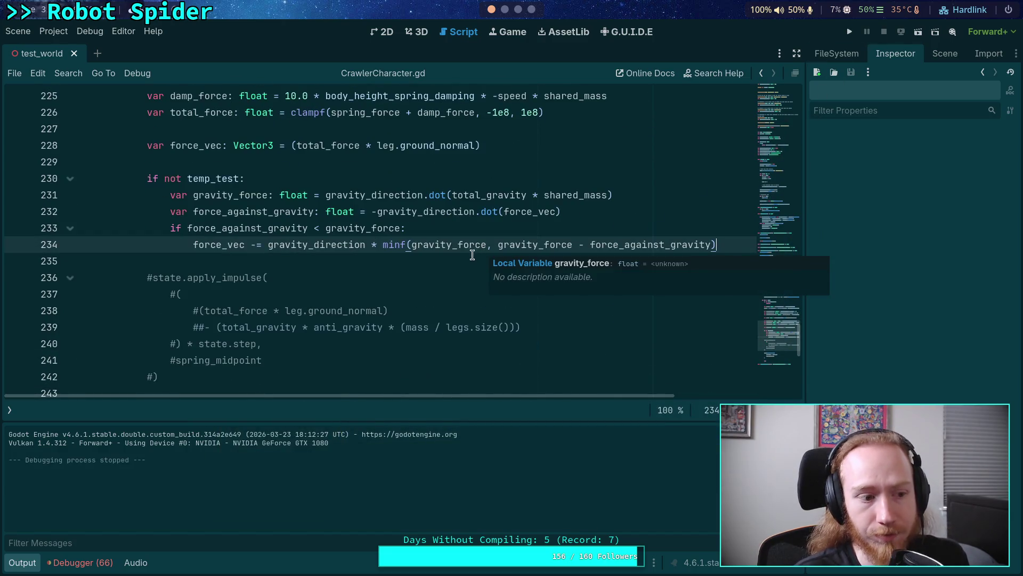
scroll(341, 266, down, 1)
scroll(342, 267, up, 1)
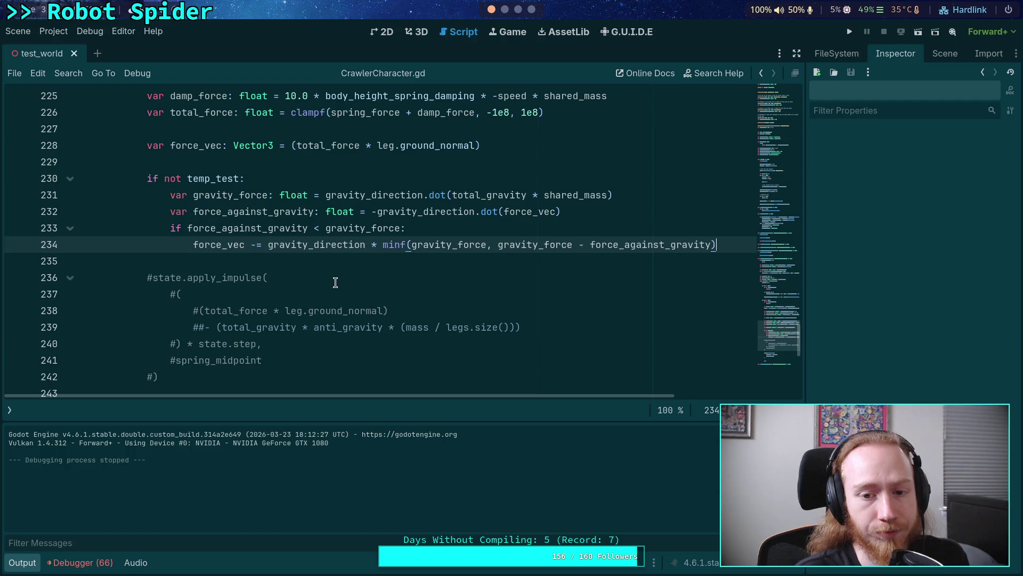
double_click(318, 245)
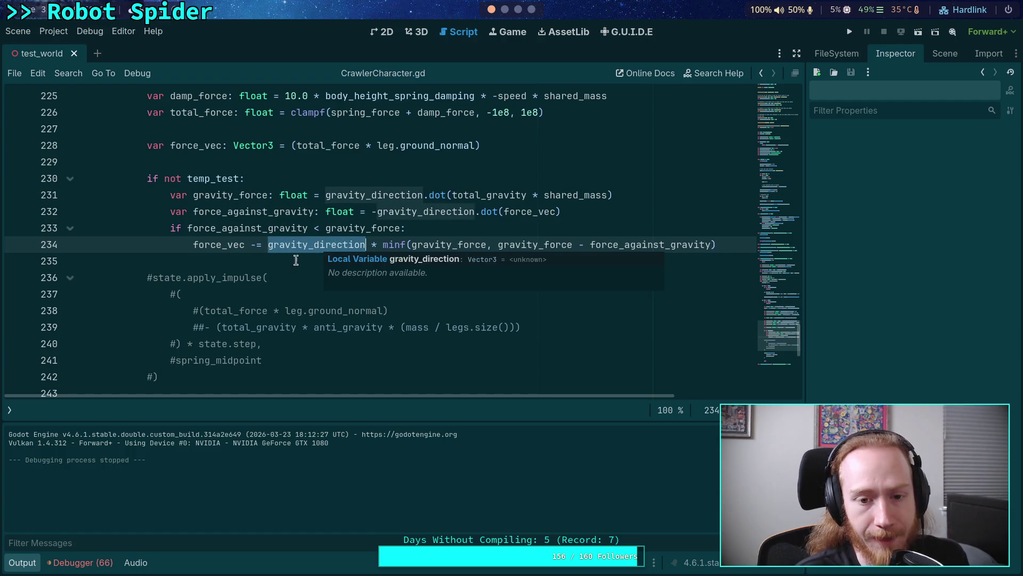
scroll(261, 299, up, 1)
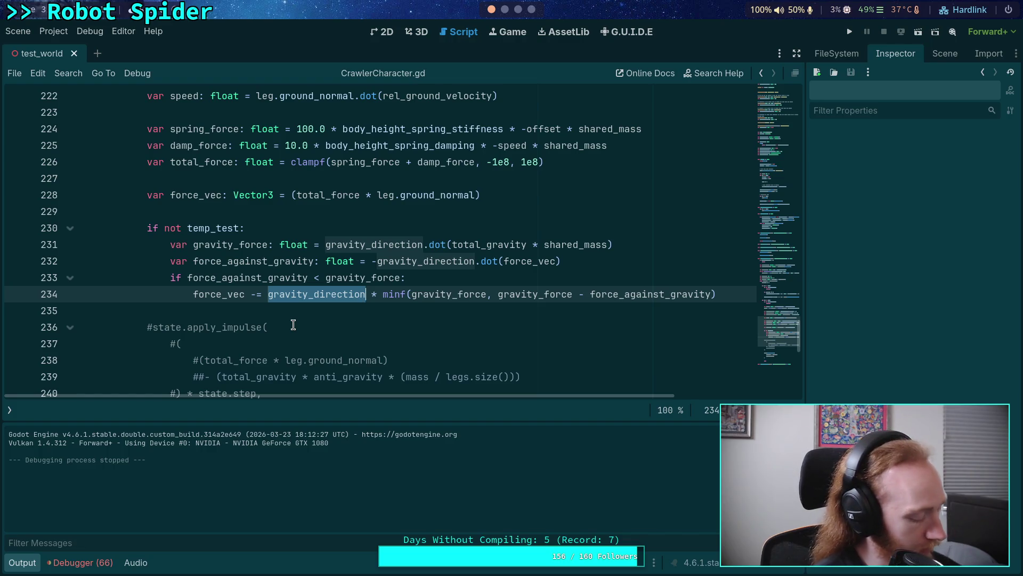
Step: Change the first minf argument to gravity_force * 2.0, save, and relaunch the game
click(485, 294)
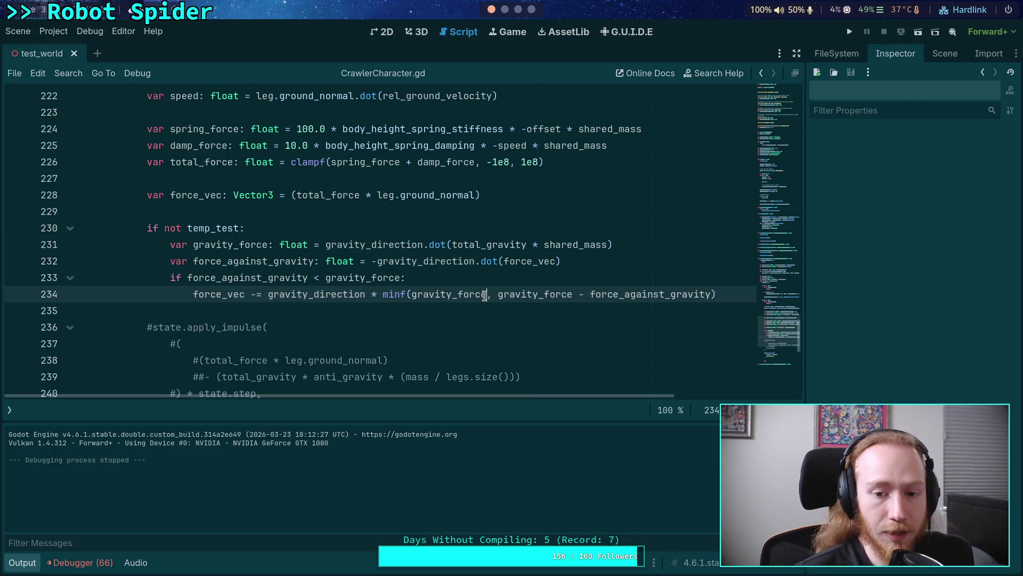
text(* 2.0)
key(ctrl+s)
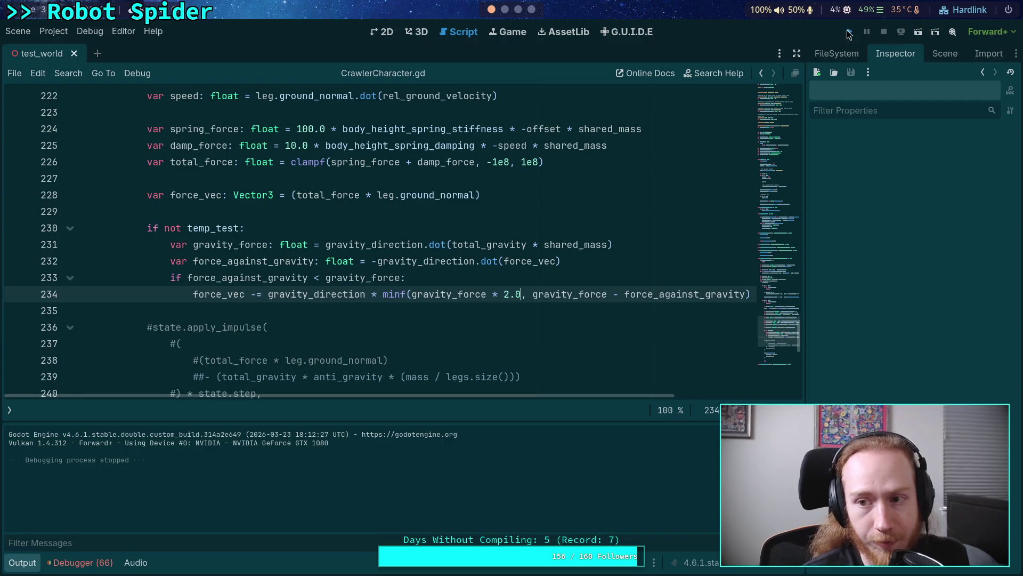
click(849, 33)
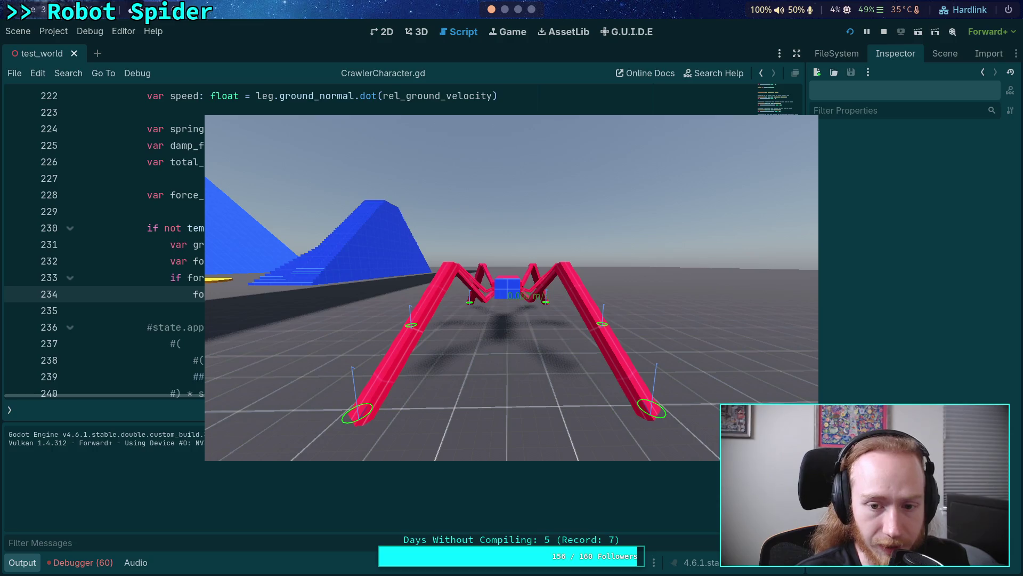
Step: Walk the spider forward with W onto the blue ramp
key(w)
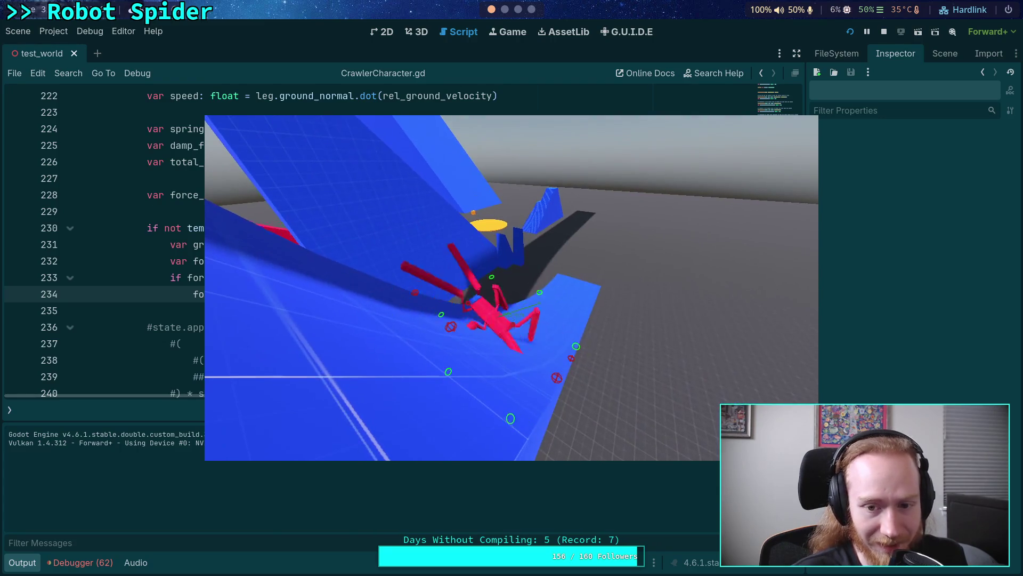
Step: Restart the game twice to re-test the spider climbing the curved blue ramp
click(850, 32)
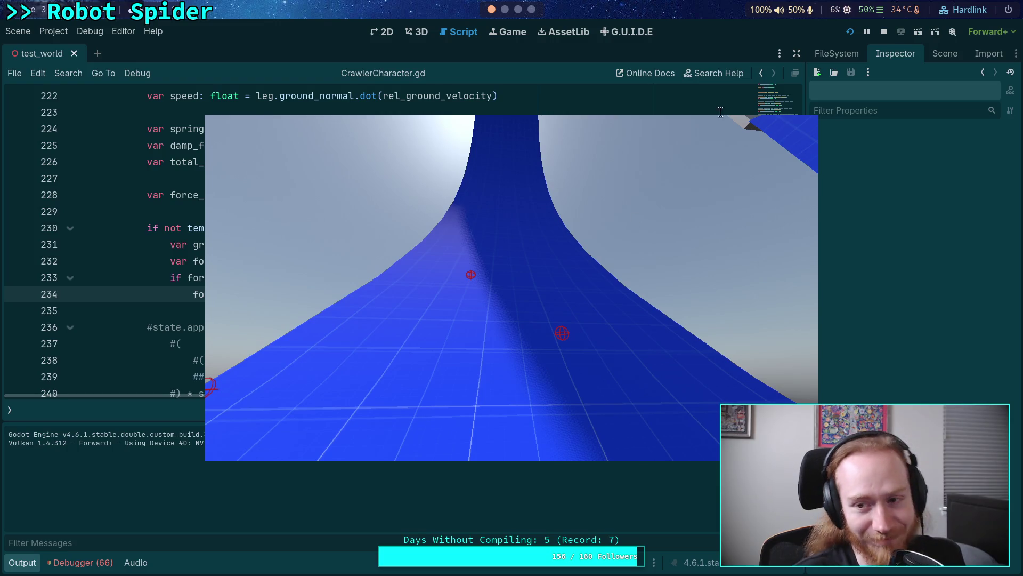
click(849, 33)
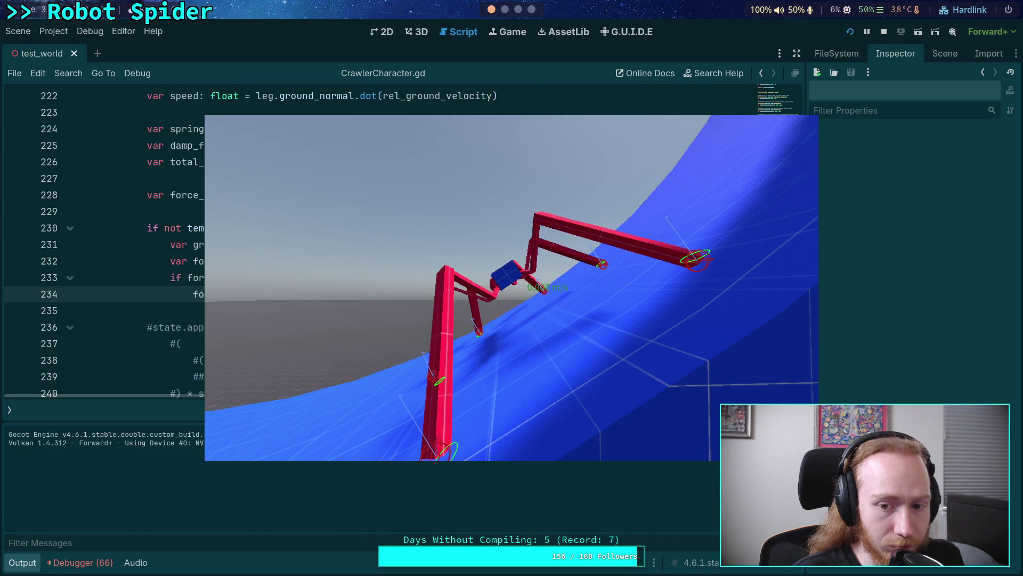
Step: Stop the ramp test run to bring CrawlerCharacter.gd back on screen
click(884, 31)
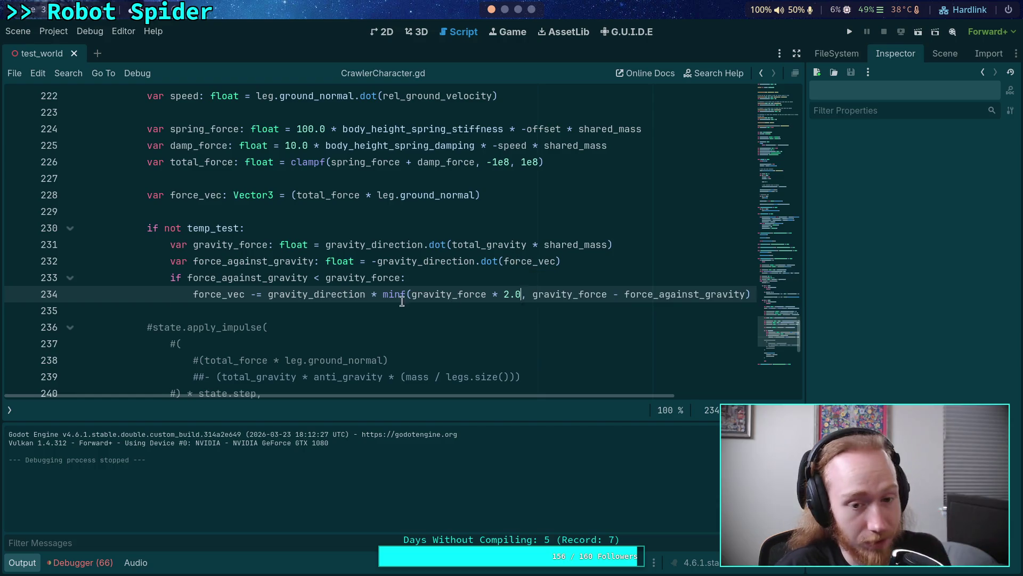
Step: Lower the gravity cap multiplier on line 234 from 2.0 to 1.2, save, and run the game
click(350, 310)
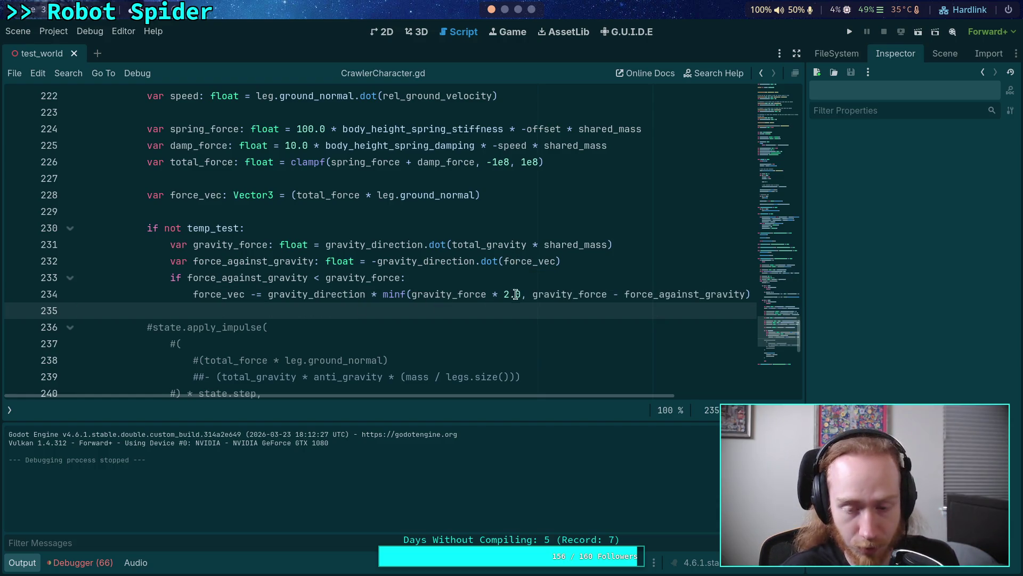
drag(521, 294, 503, 298)
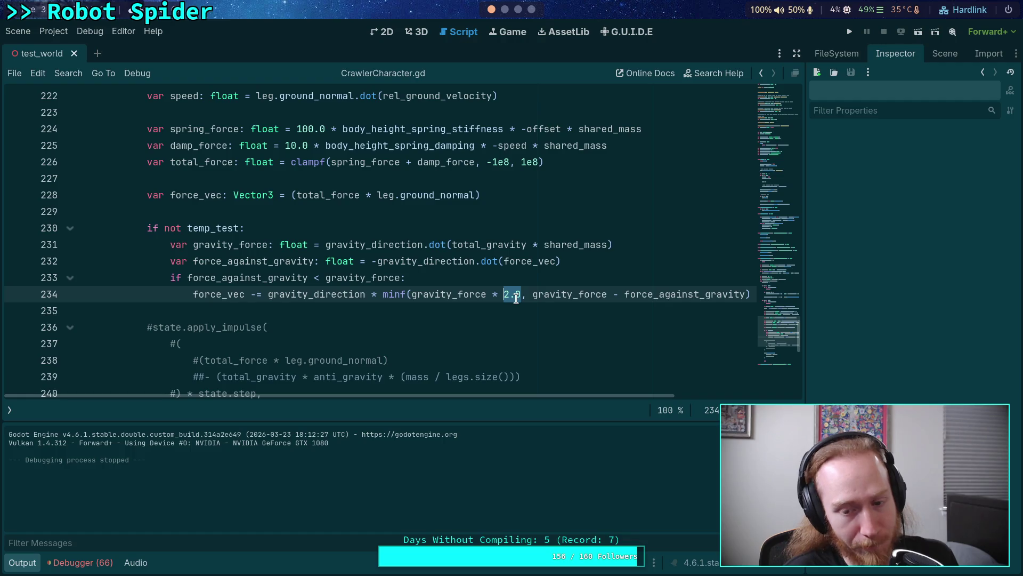
text(1.2)
key(ctrl+s)
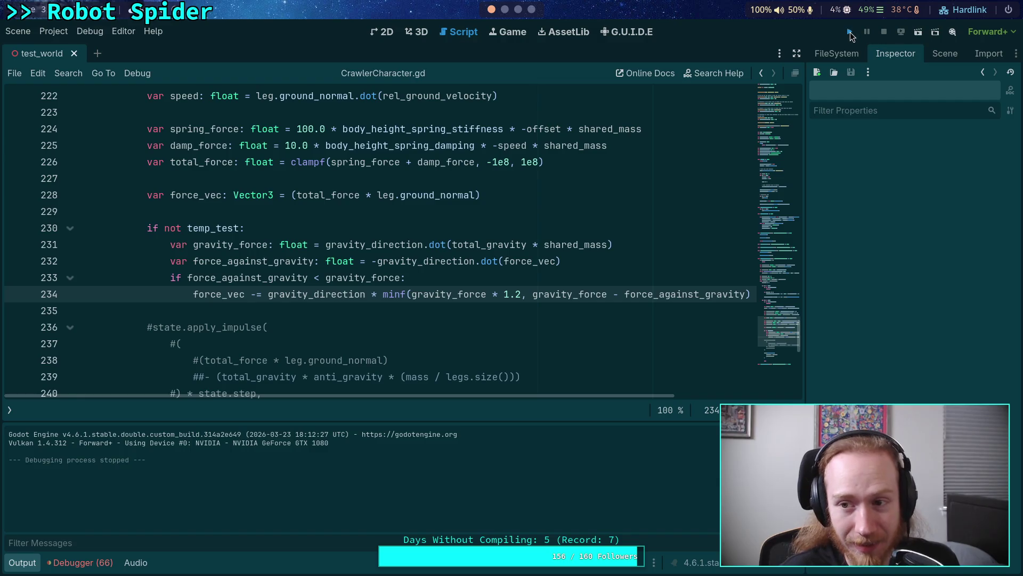
click(849, 32)
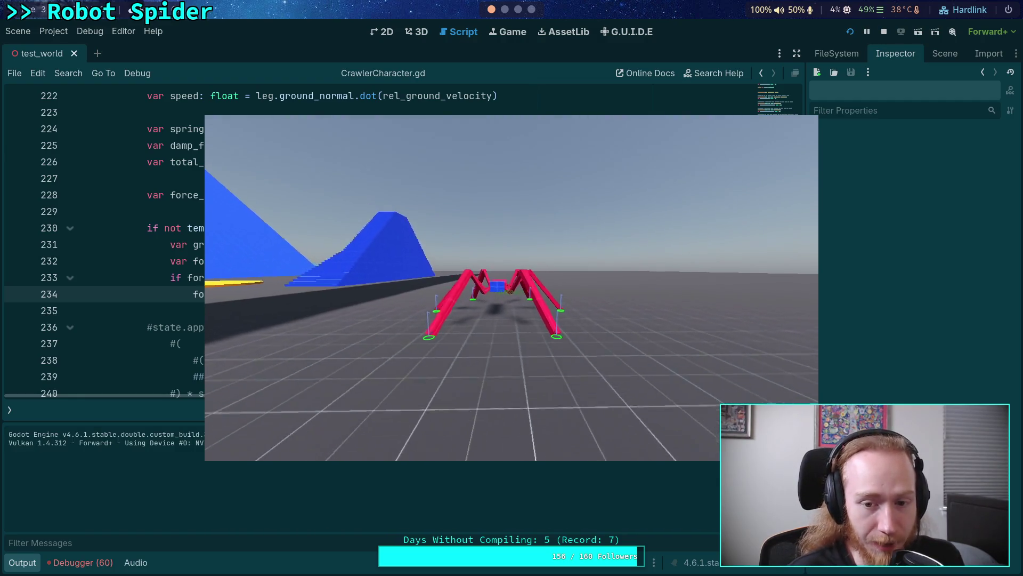
Step: Walk the spider up the ramp with the 1.2 cap, then stop the run
key(w)
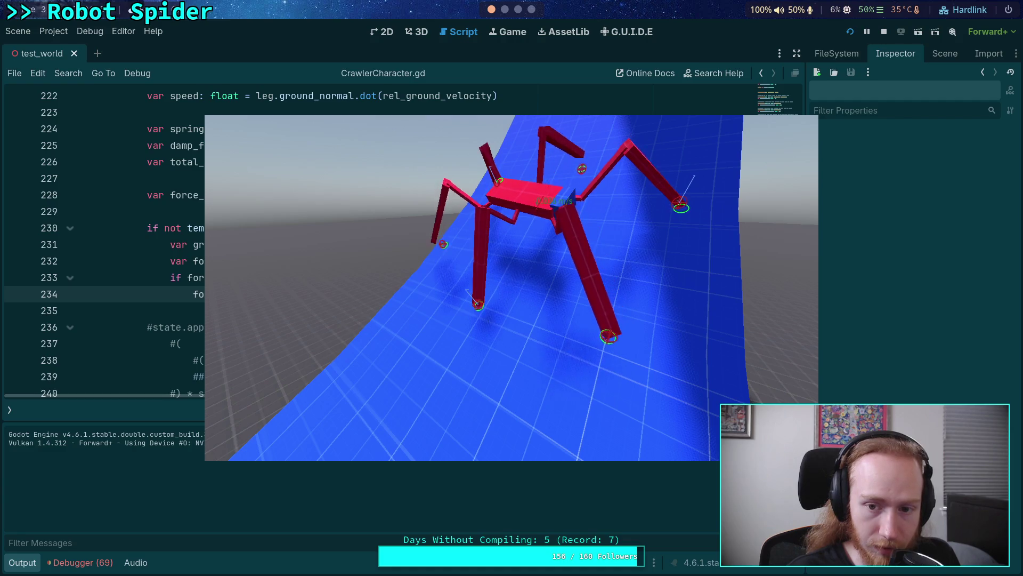
click(884, 32)
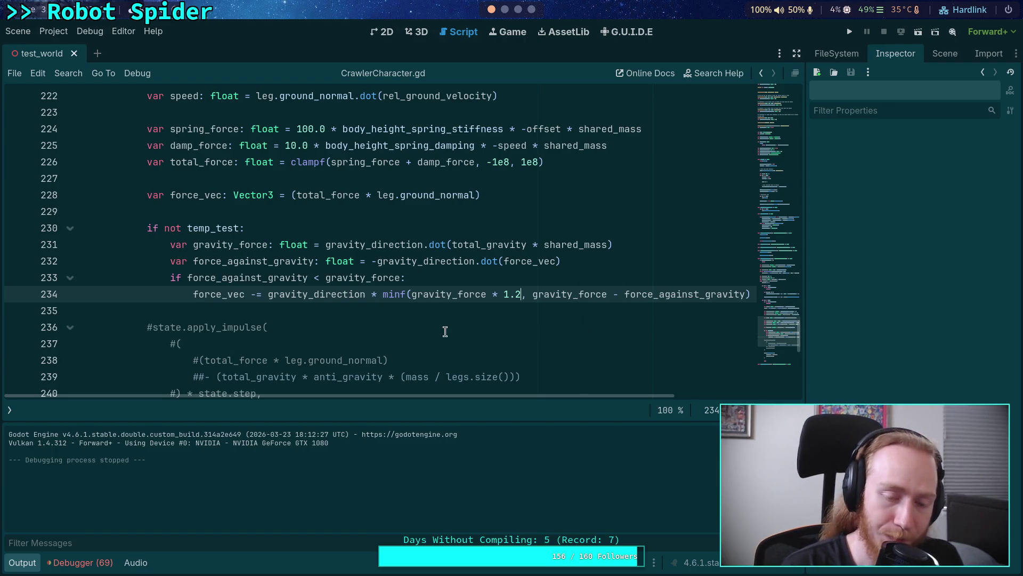
Step: Highlight force_against_gravity's uses from line 232, then rerun the project with F5
double_click(280, 262)
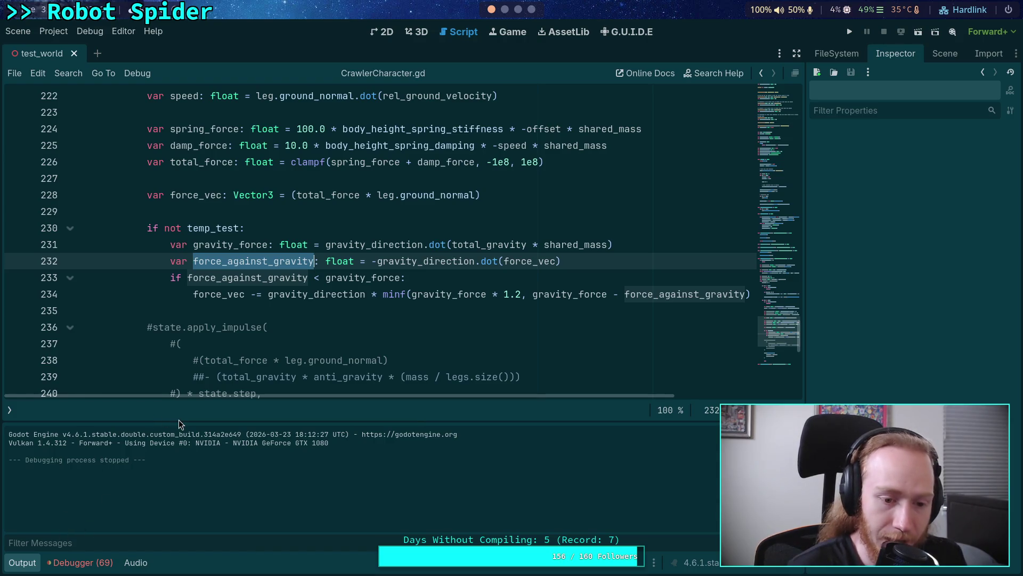
drag(432, 395, 468, 395)
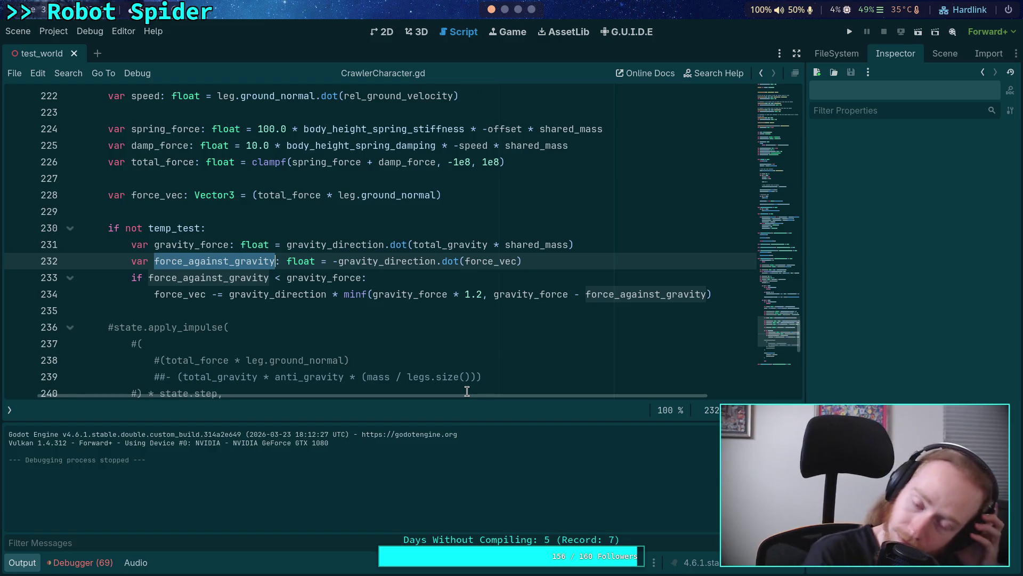
key(F5)
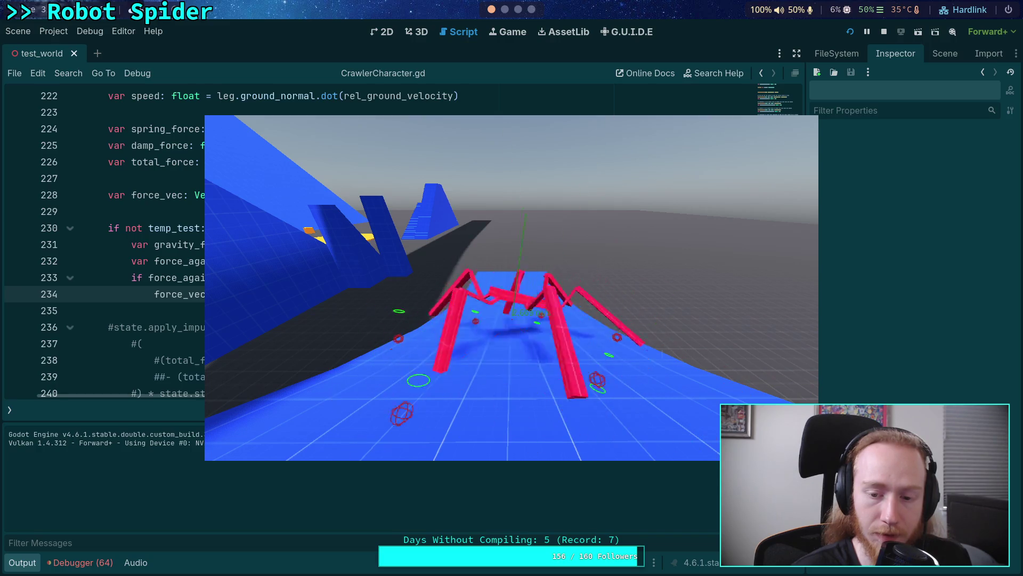
Step: Stop the game, delete ' * 2.0' from line 234's minf gravity_force argument, and relaunch
key(F8)
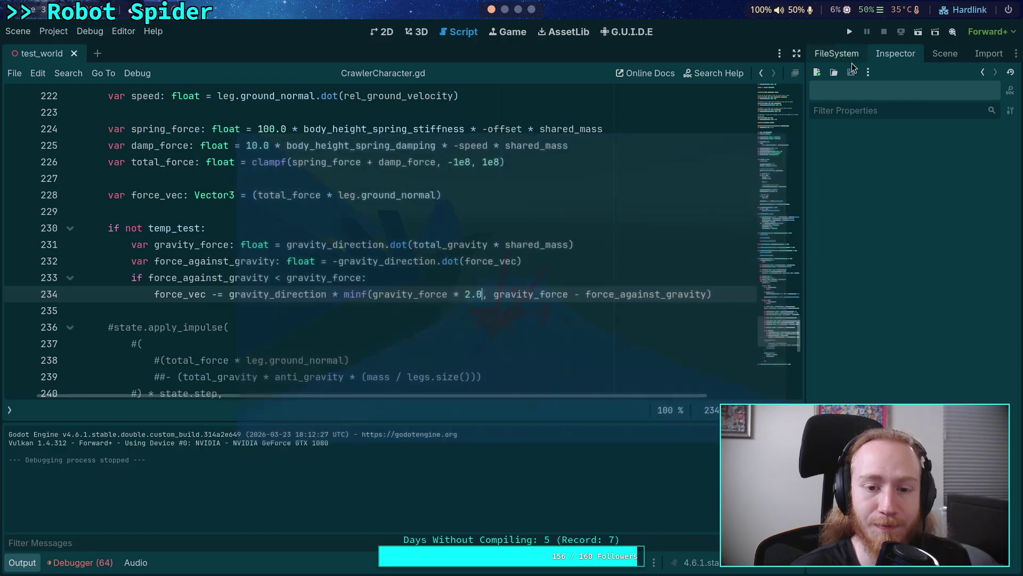
drag(449, 293, 482, 294)
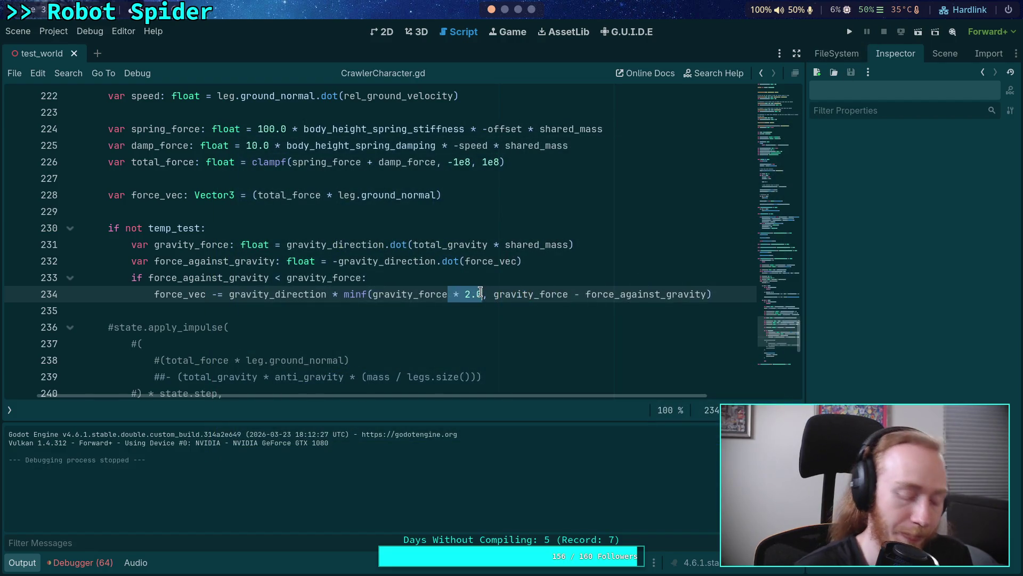
key(BackSpace)
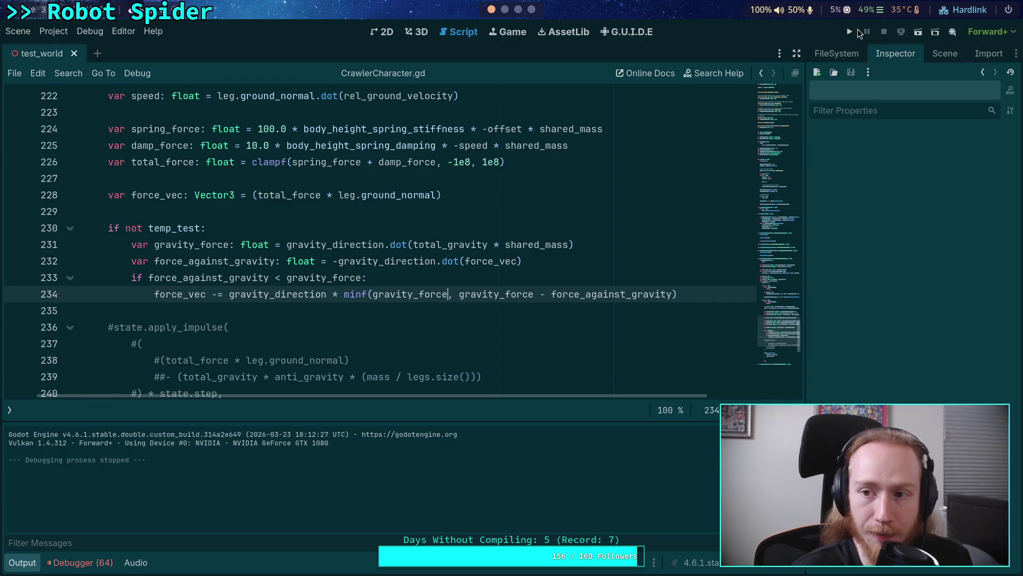
click(852, 32)
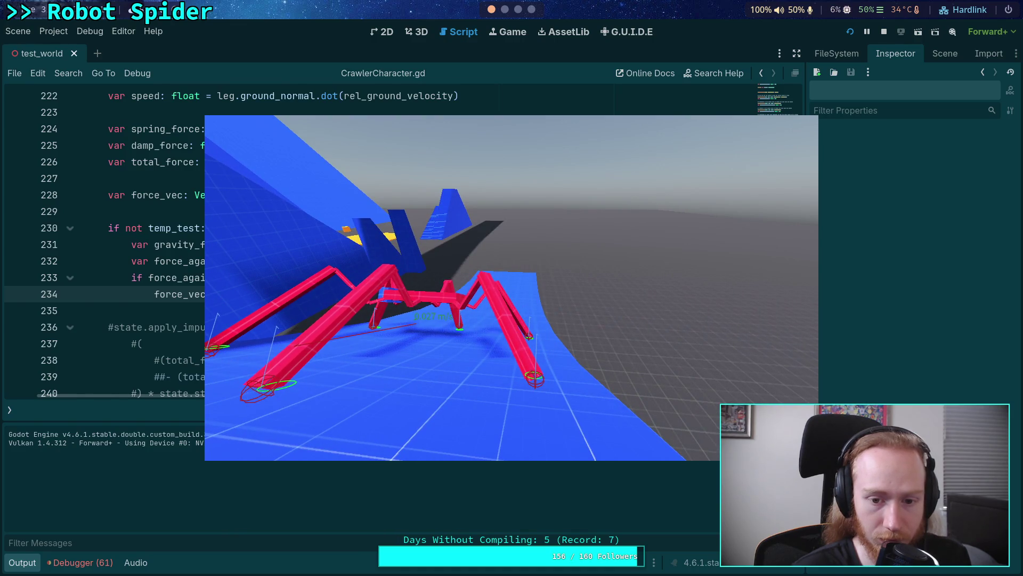
Step: Stop the spider's ramp test run once it has been observed
click(883, 32)
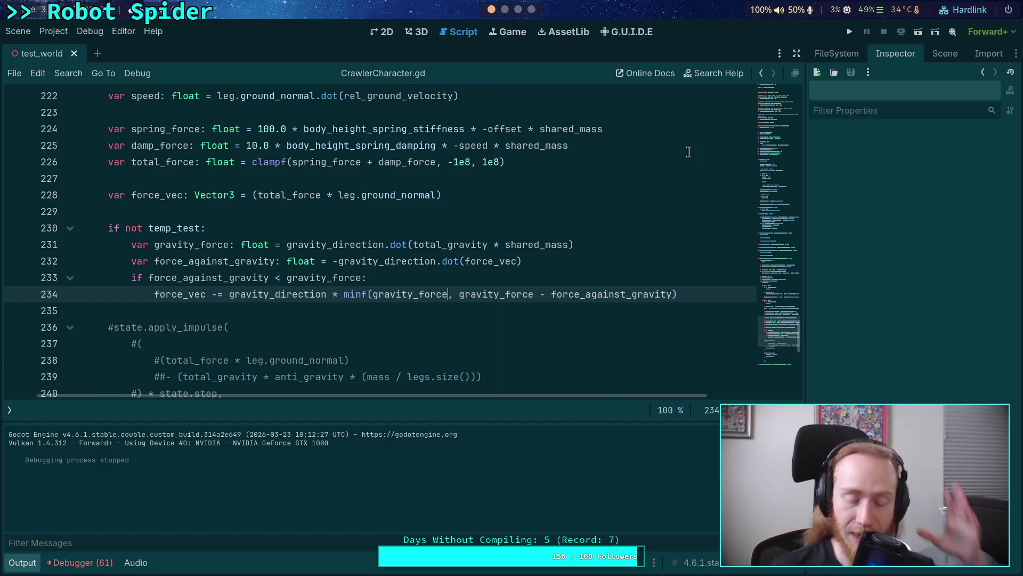
scroll(632, 241, up, 7)
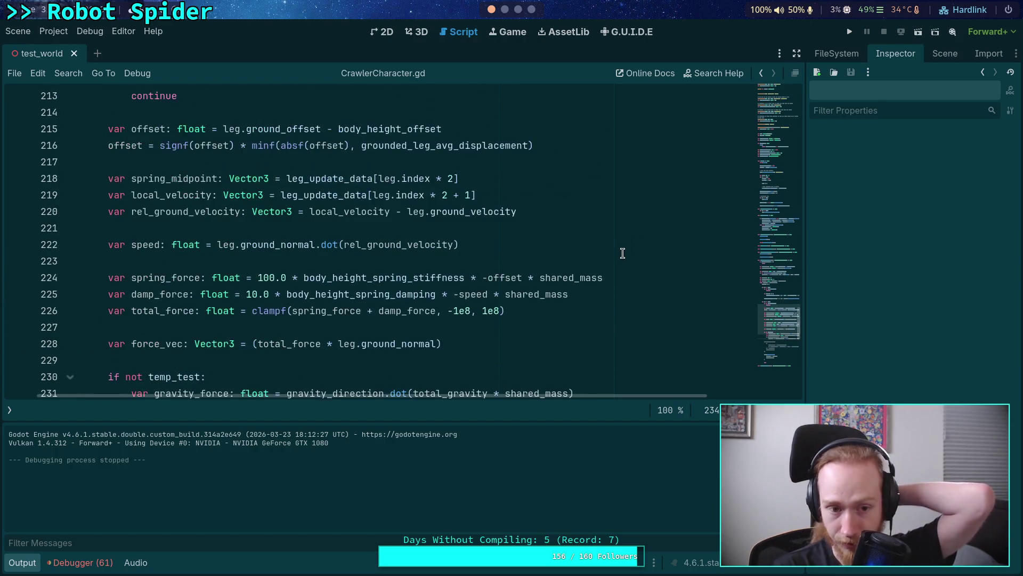
scroll(623, 252, up, 3)
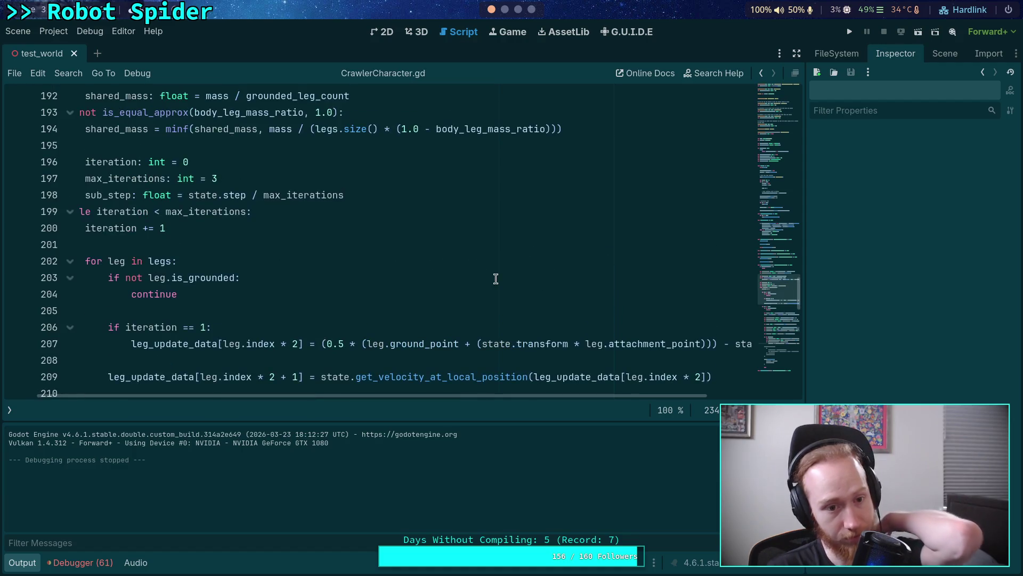
drag(342, 395, 246, 374)
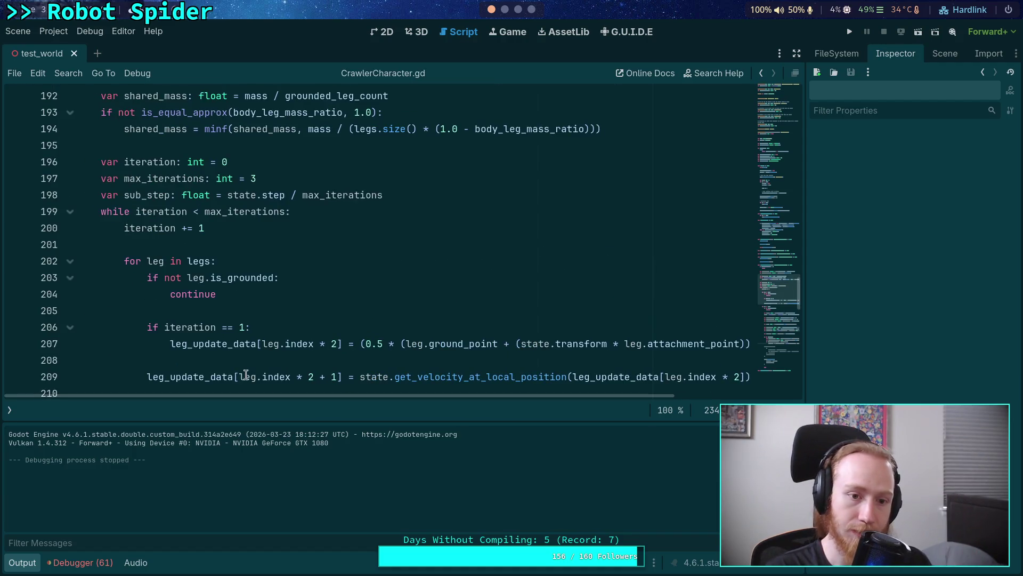
double_click(252, 179)
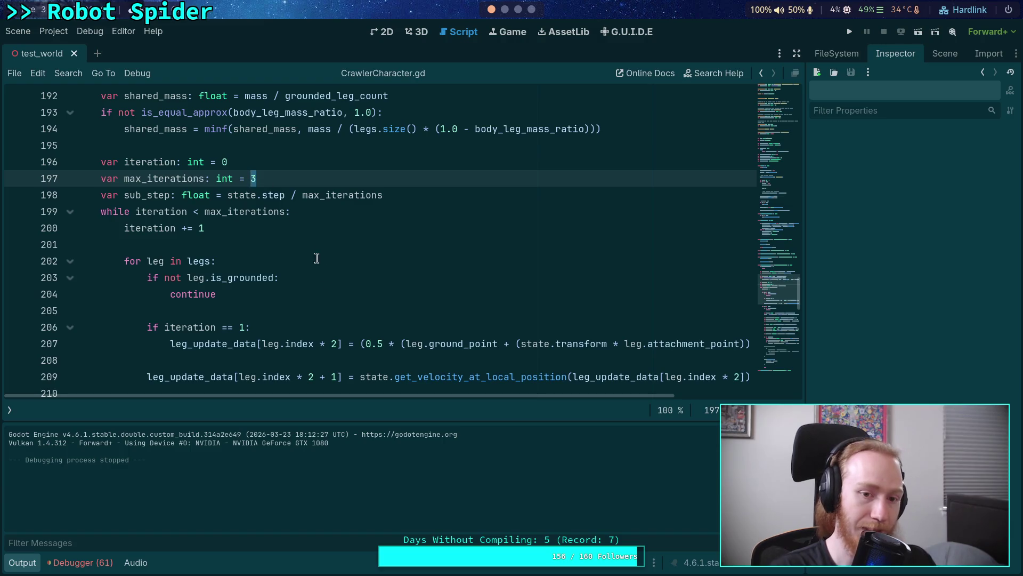
click(328, 278)
scroll(328, 278, down, 10)
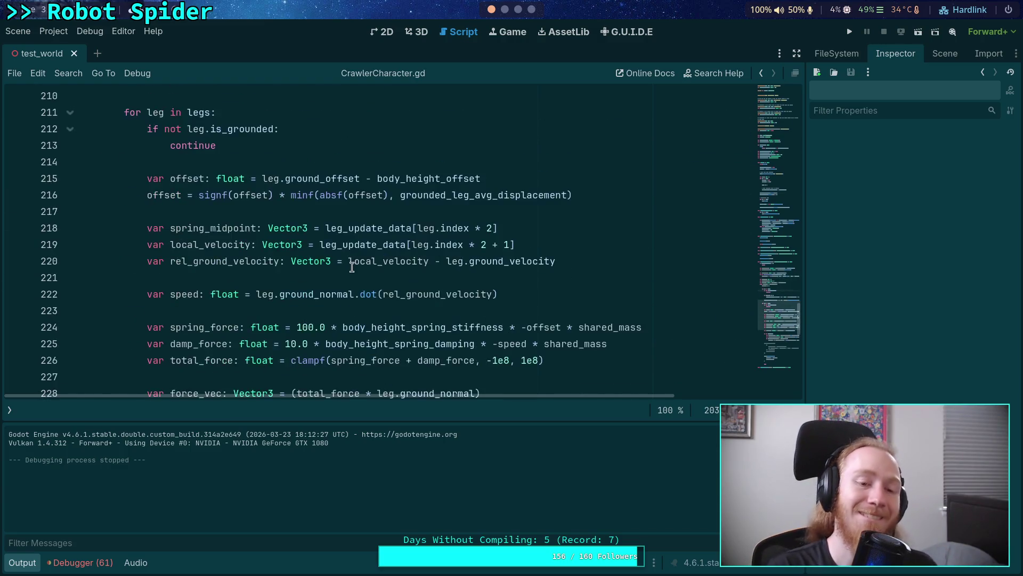
scroll(347, 257, down, 3)
scroll(348, 257, down, 1)
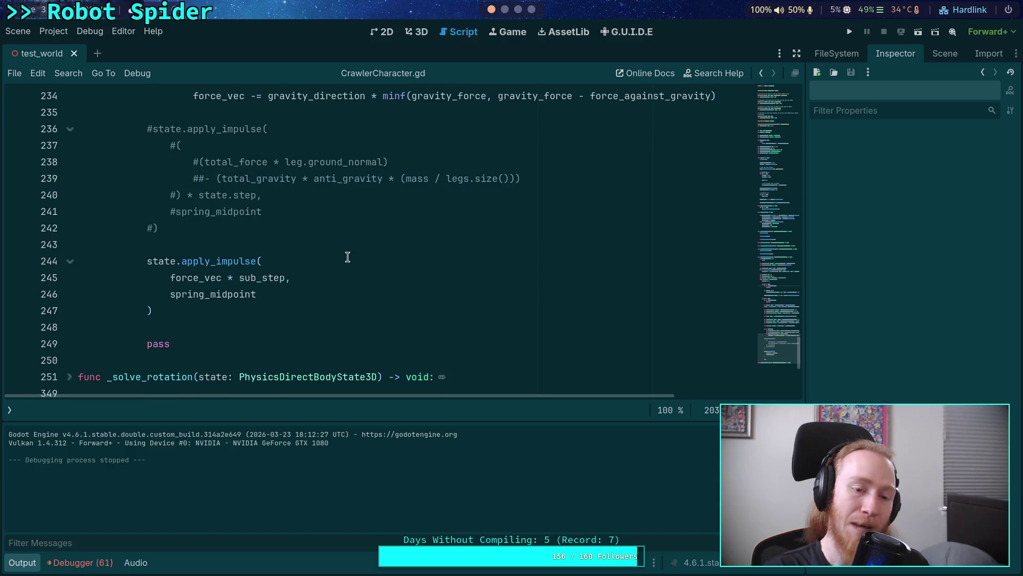
scroll(348, 257, up, 3)
click(290, 260)
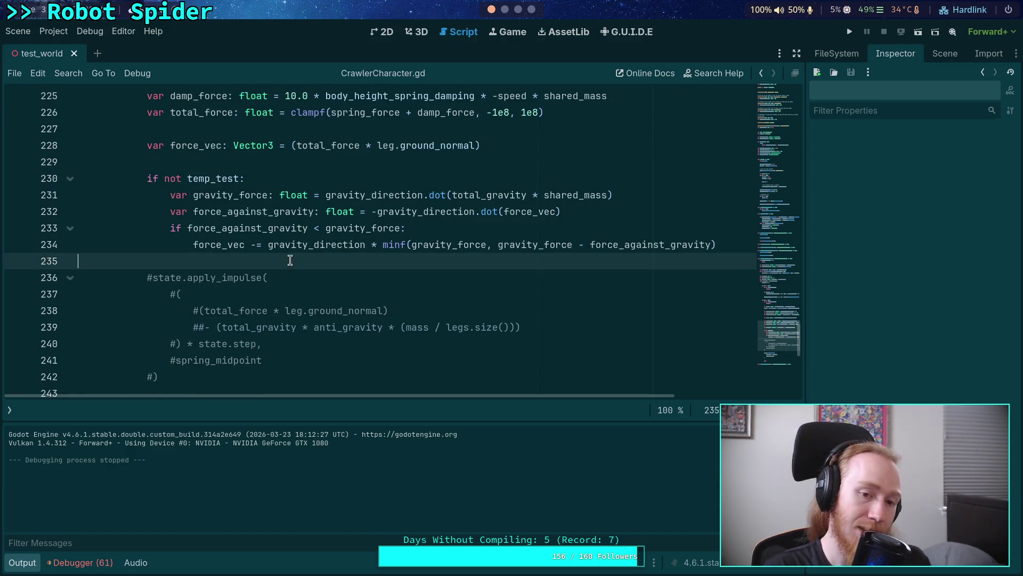
scroll(290, 261, up, 2)
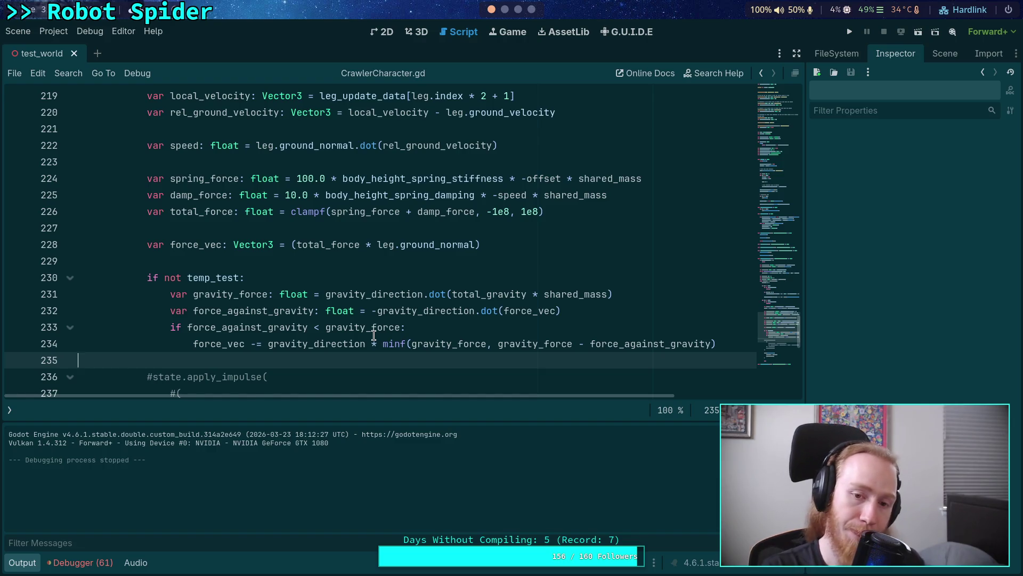
scroll(389, 333, down, 4)
scroll(402, 331, up, 3)
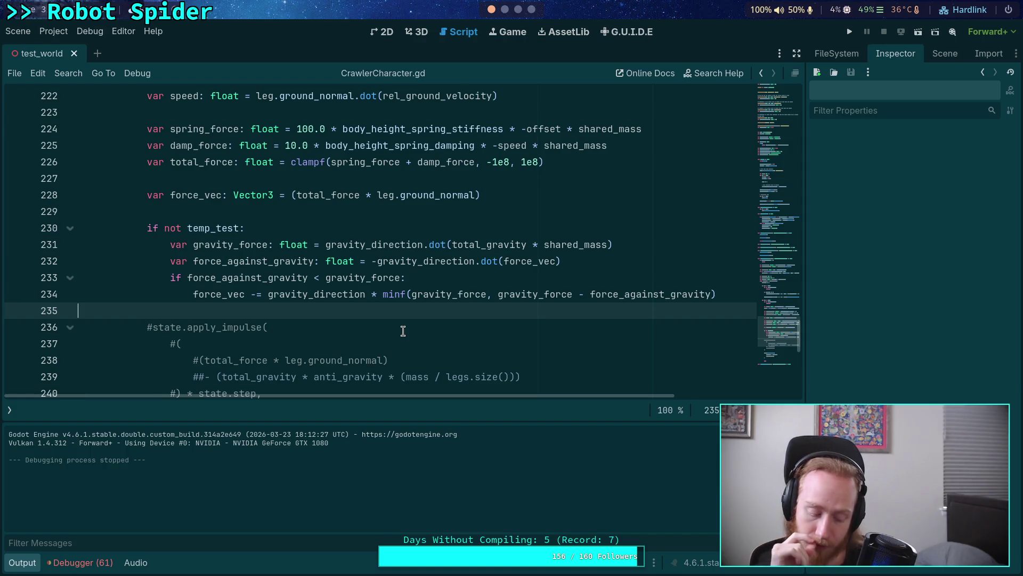
scroll(403, 331, up, 12)
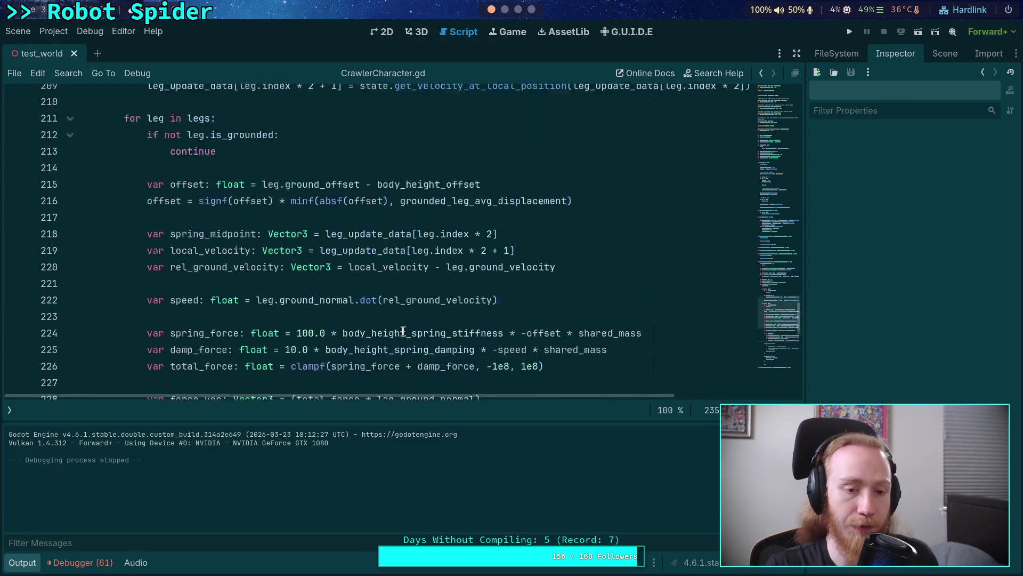
Step: Change max_iterations on line 197 from 3 to 16, then test-run the spider on the ramp
click(275, 277)
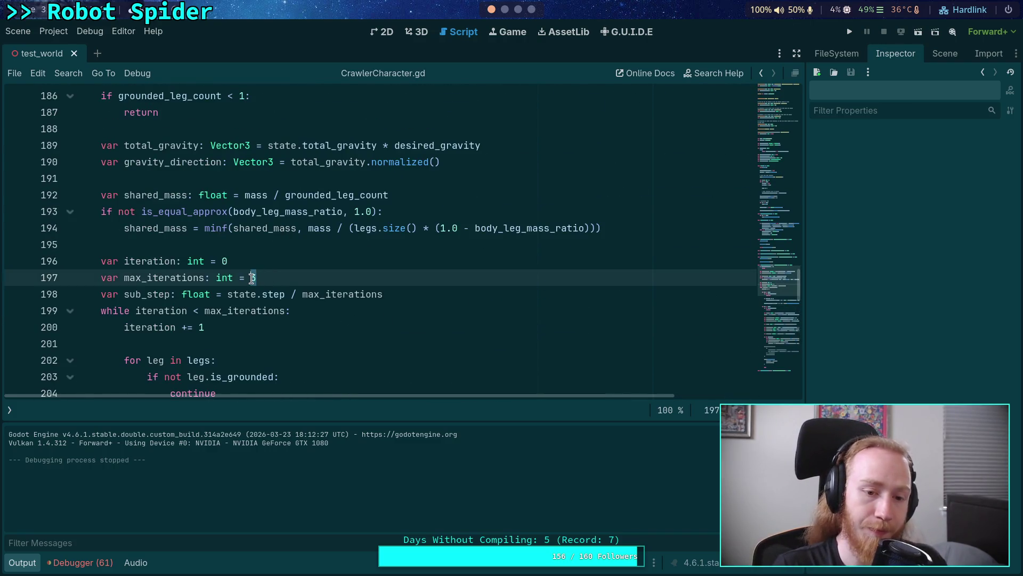
key(BackSpace)
text(15)
key(BackSpace)
text(6)
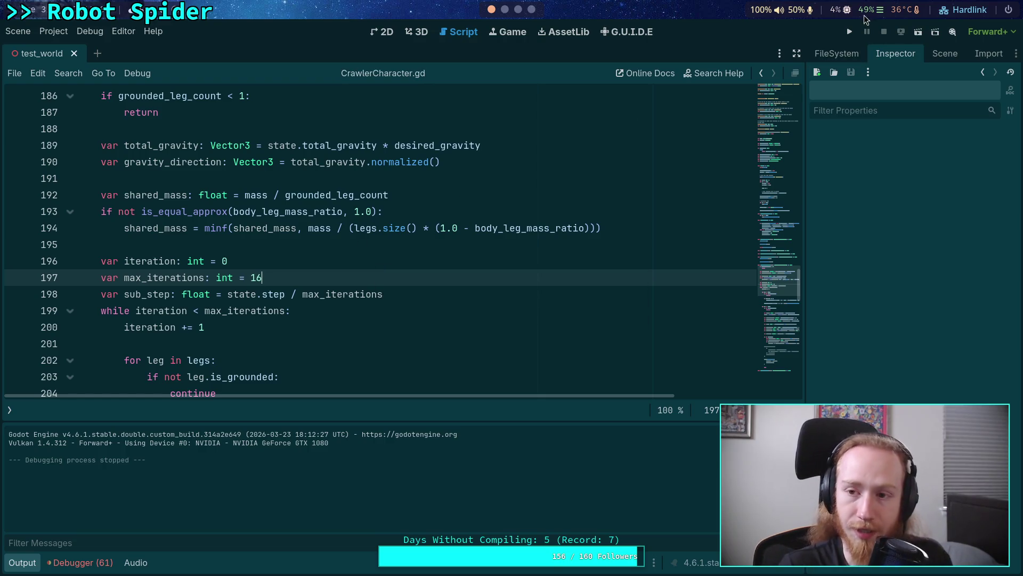
click(850, 32)
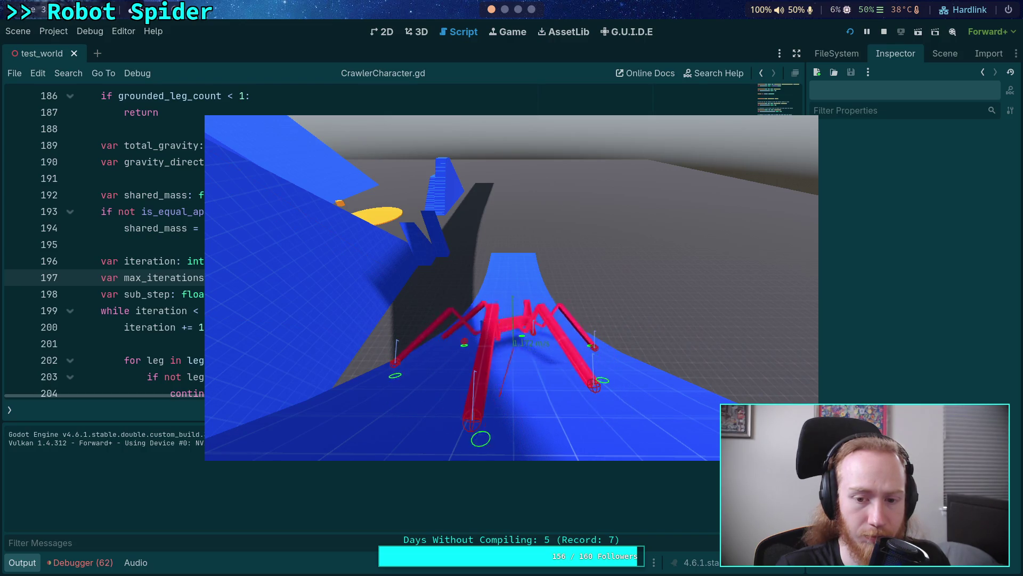
click(883, 32)
Step: Set max_iterations on line 197 back to 3 and place the caret below the slip-force block
key(BackSpace)
key(BackSpace)
text(3)
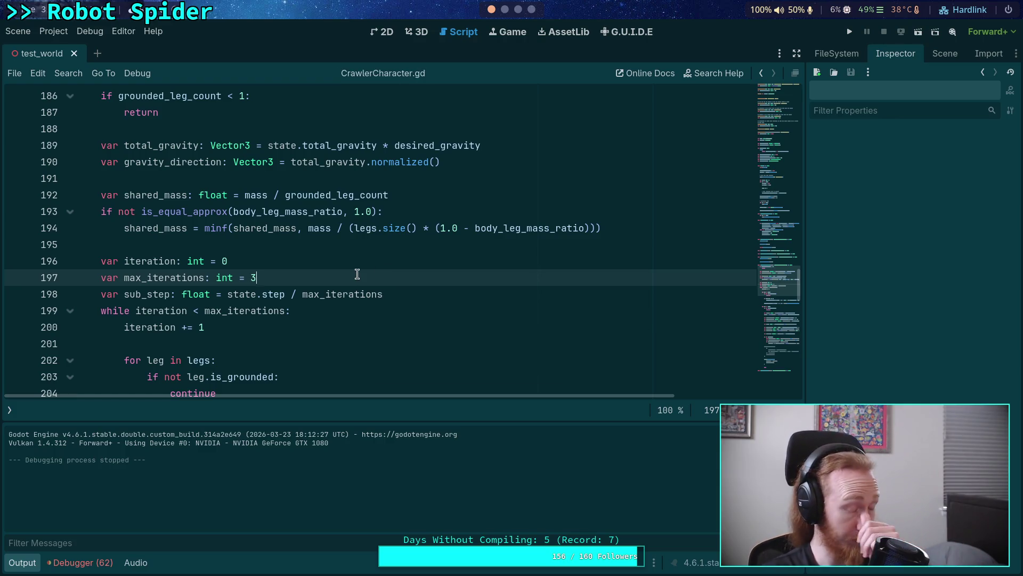
scroll(357, 273, down, 12)
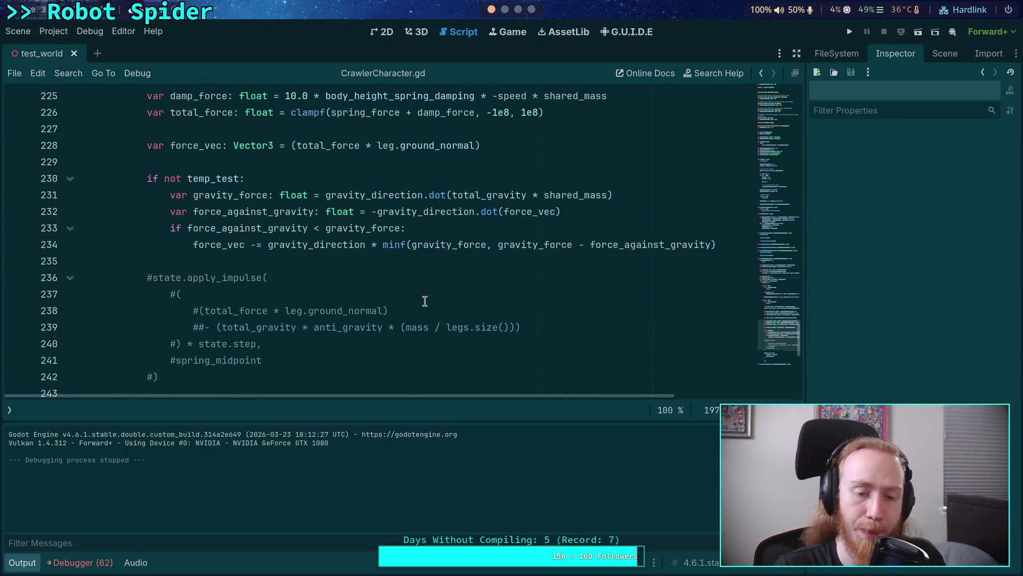
click(417, 258)
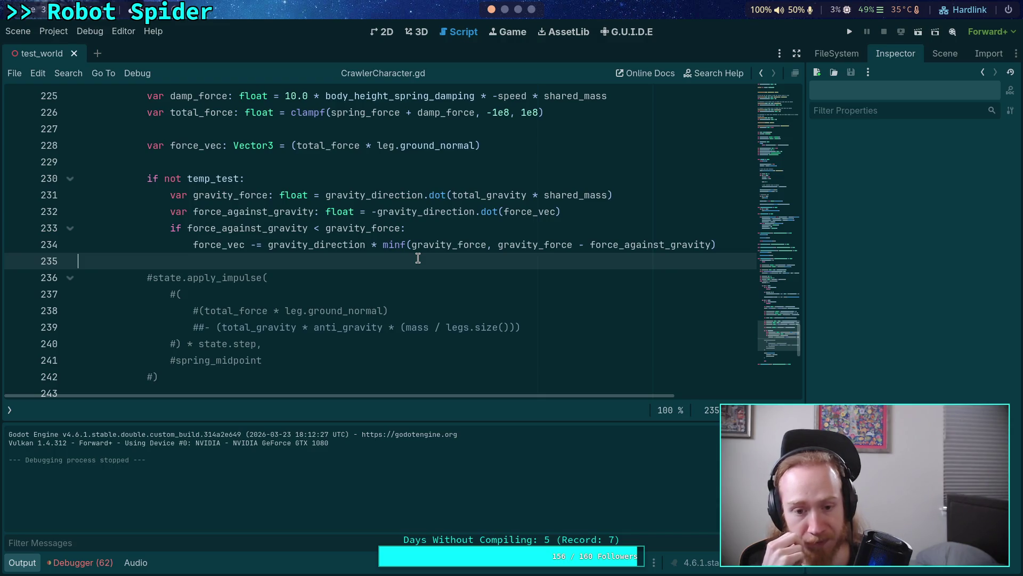
double_click(566, 194)
mouse_move(637, 250)
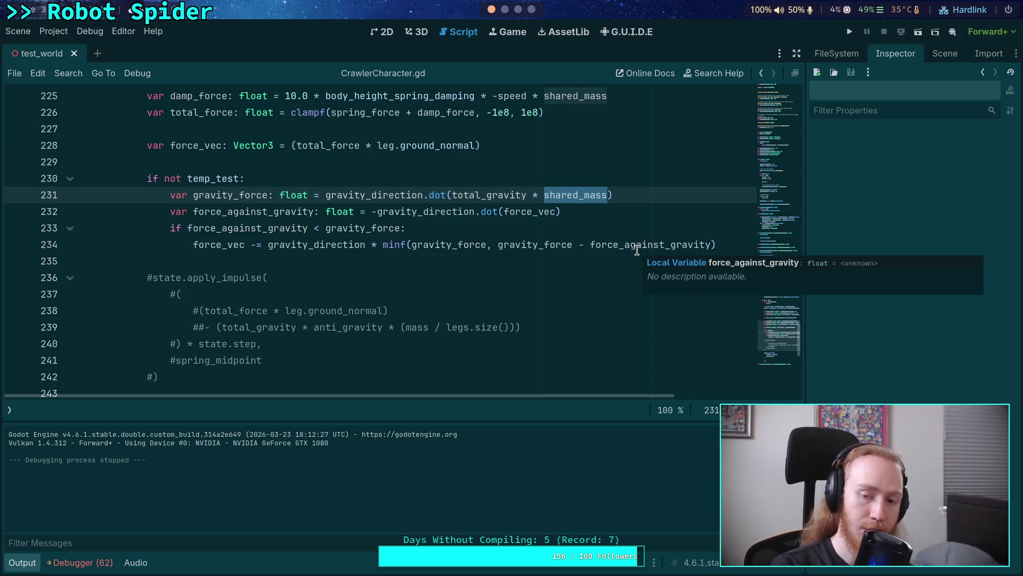
text(()
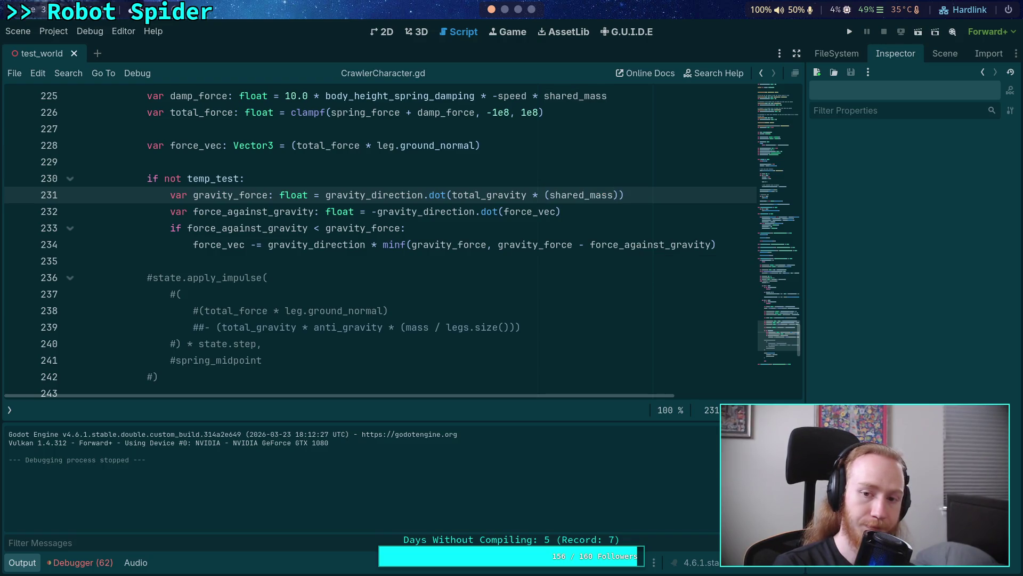
key(BackSpace)
key(BackSpace)
key(BackSpace)
text(am)
key(BackSpace)
key(BackSpace)
text(mass / )
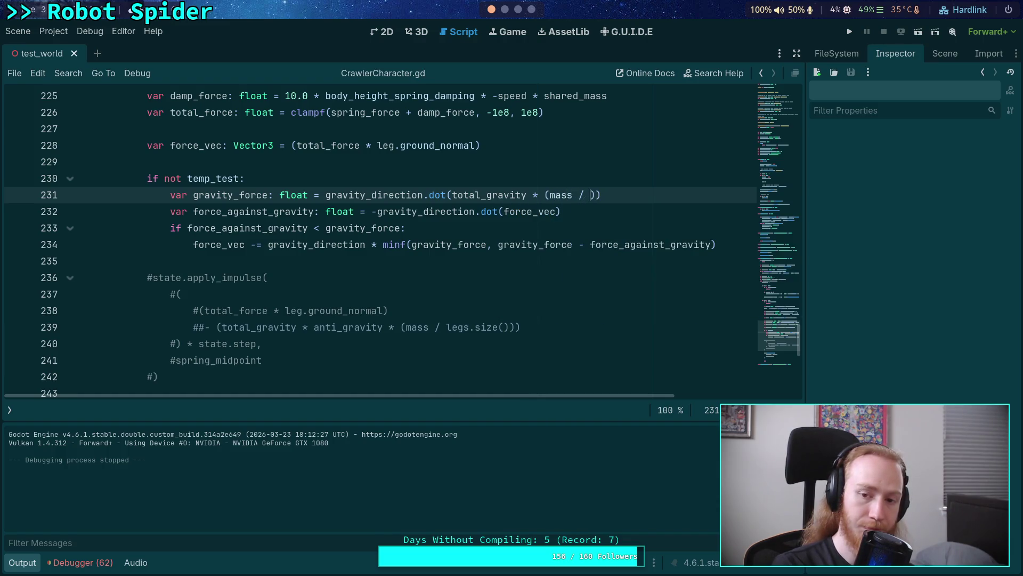
text(legs.size())
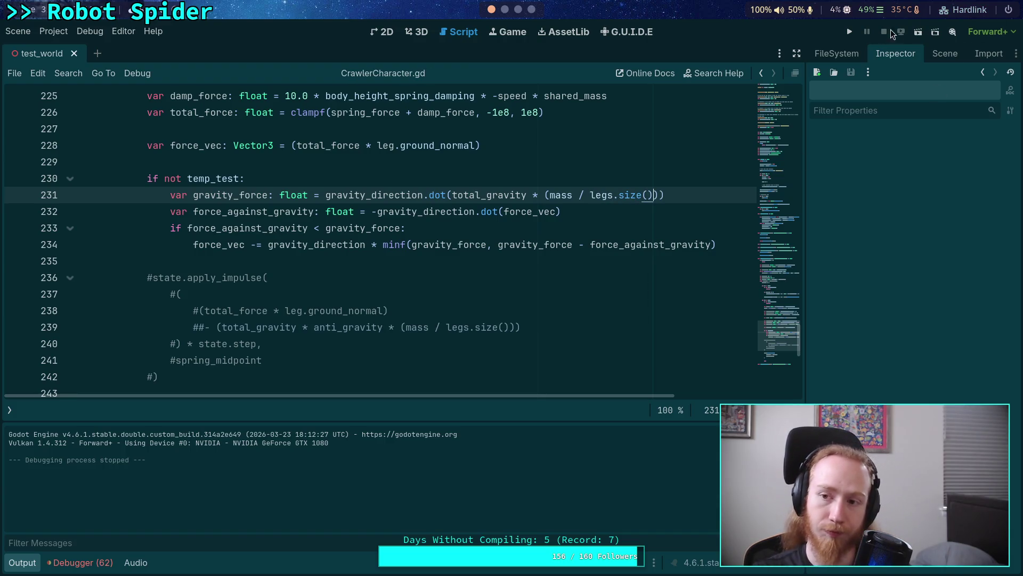
click(854, 36)
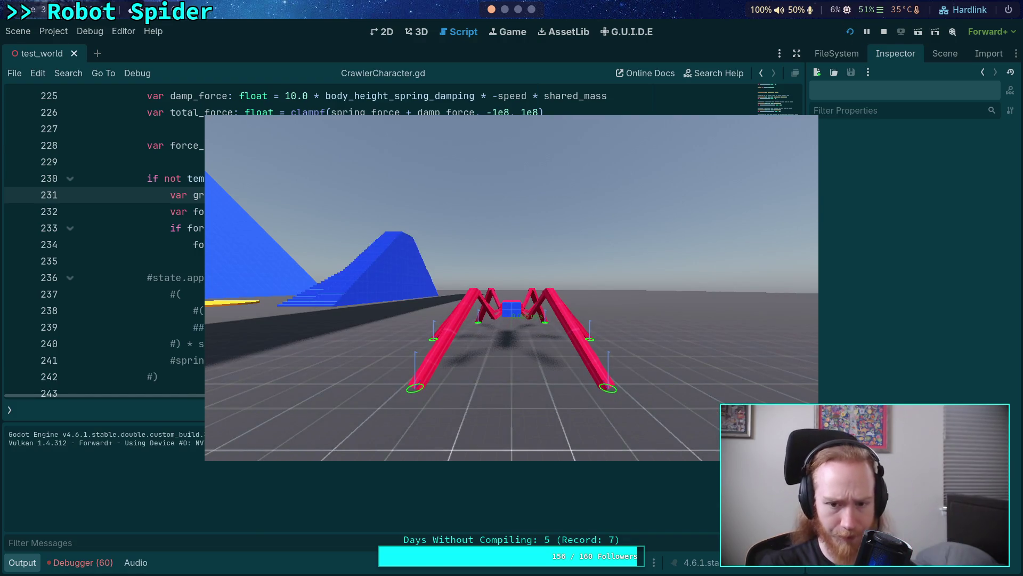
key(w)
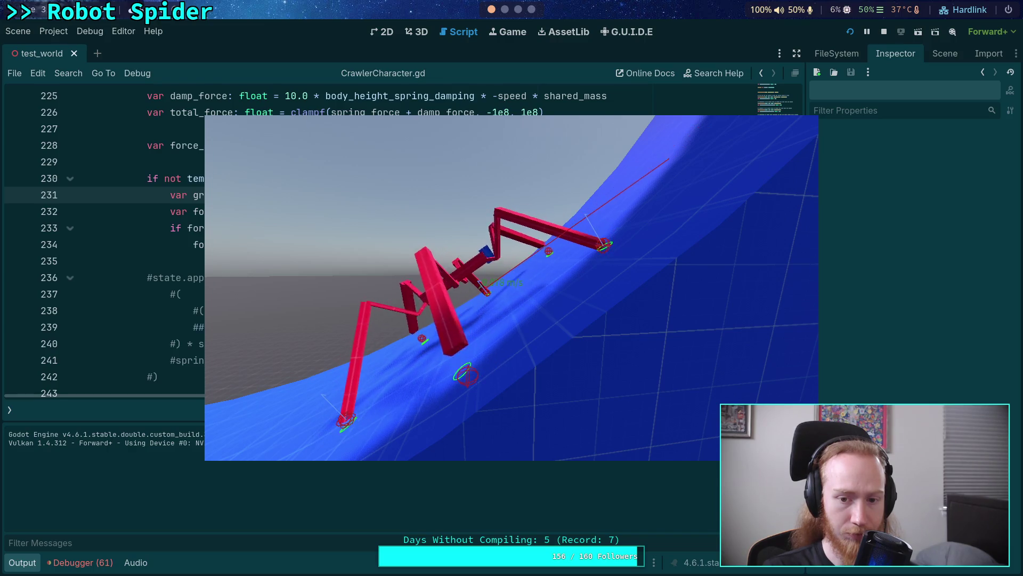
click(886, 32)
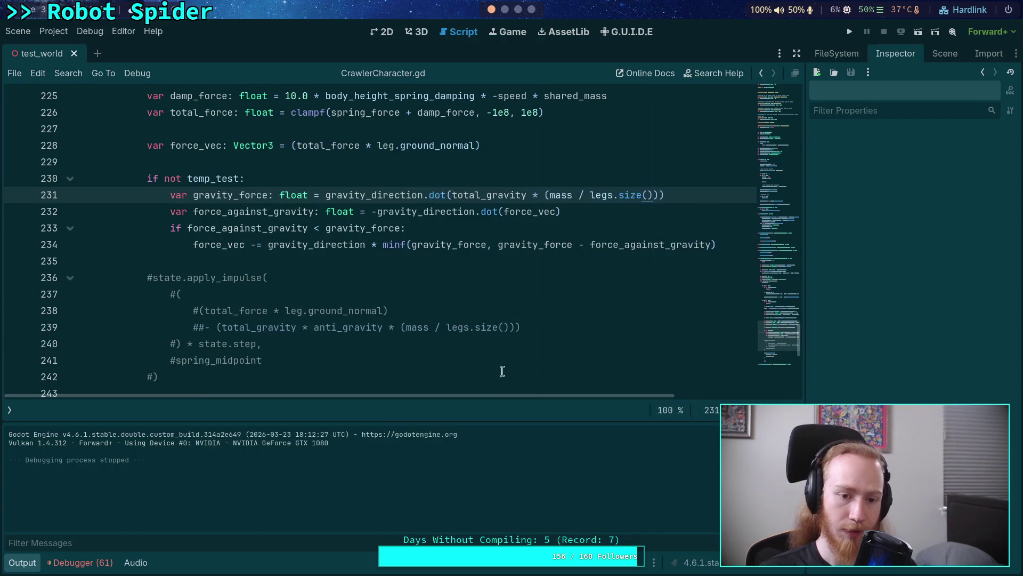
Step: Collapse the Output panel and show the scripts and methods list
click(36, 561)
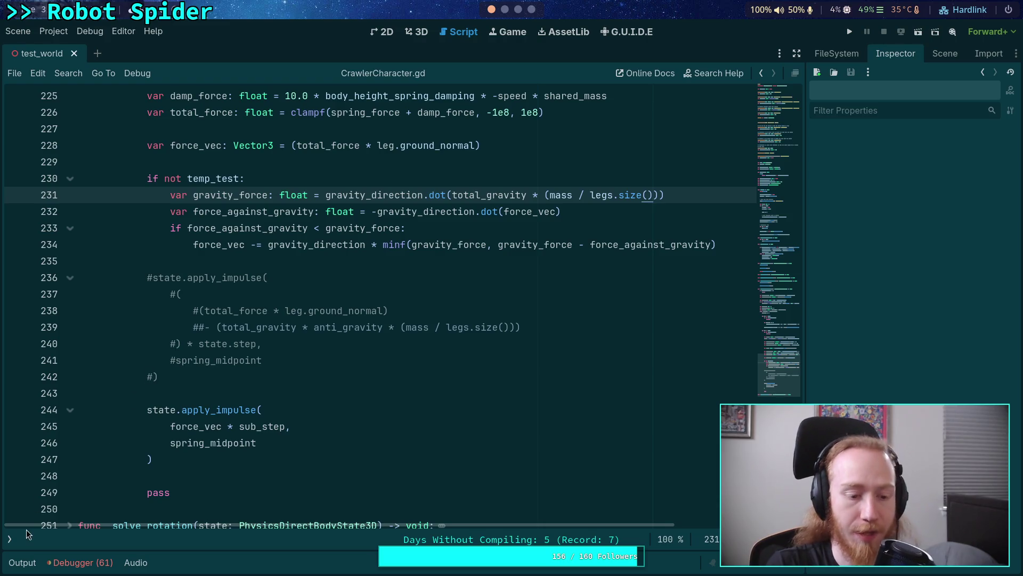
click(13, 540)
Step: Open CharacterController.gd and inspect the is_slipping variable
click(69, 139)
scroll(291, 393, up, 10)
scroll(290, 394, down, 5)
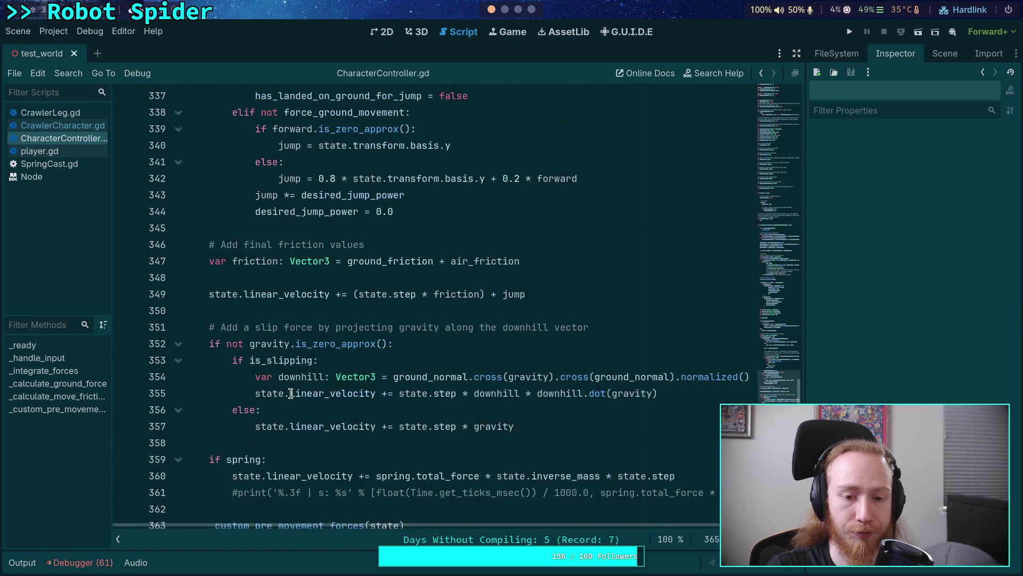
scroll(393, 344, up, 1)
scroll(412, 449, down, 1)
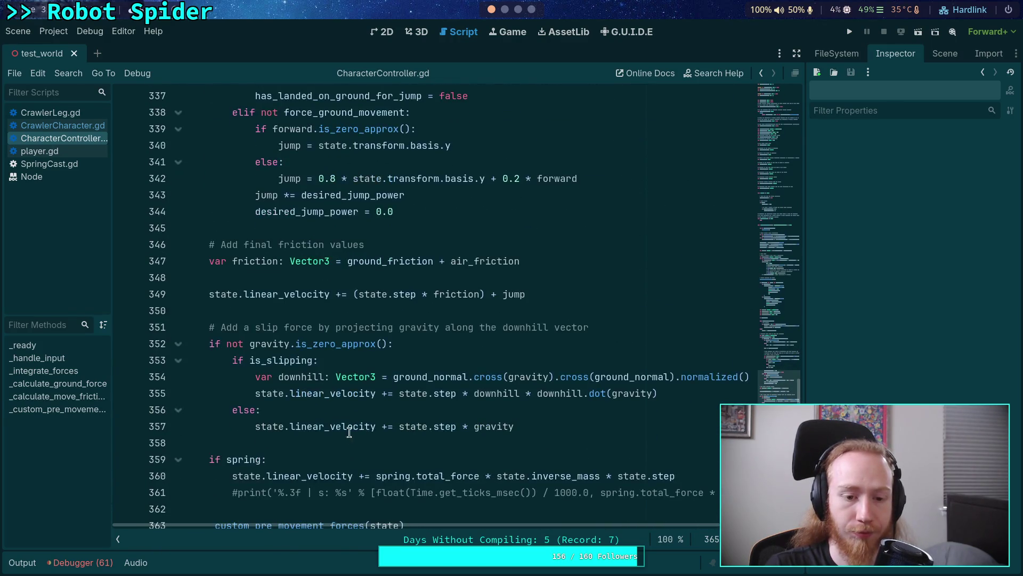
double_click(292, 361)
right_click(275, 361)
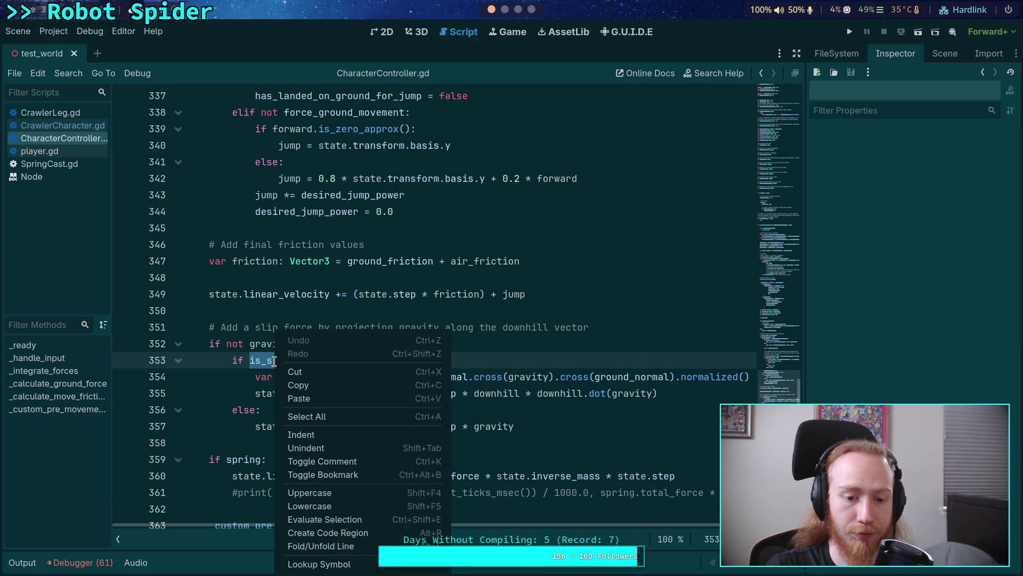
key(Escape)
Step: Select the slip-force block at lines 354–357
scroll(384, 391, up, 20)
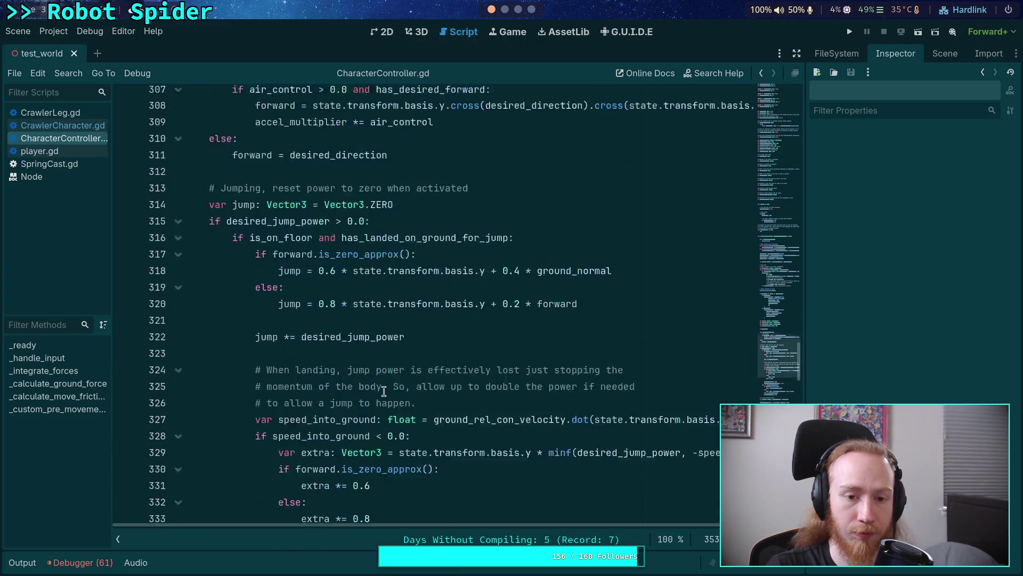
scroll(384, 391, up, 7)
scroll(384, 391, down, 5)
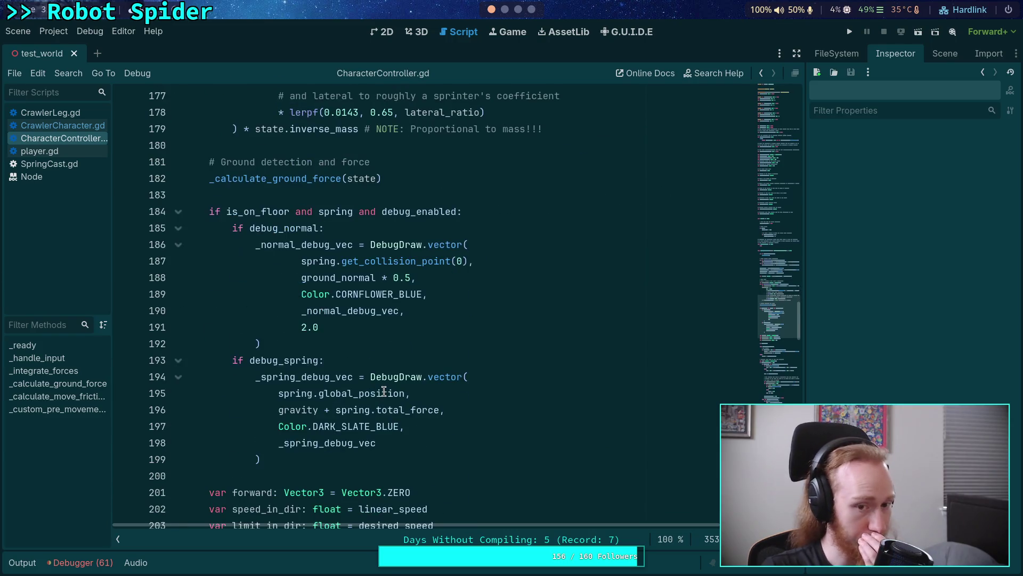
scroll(383, 391, down, 20)
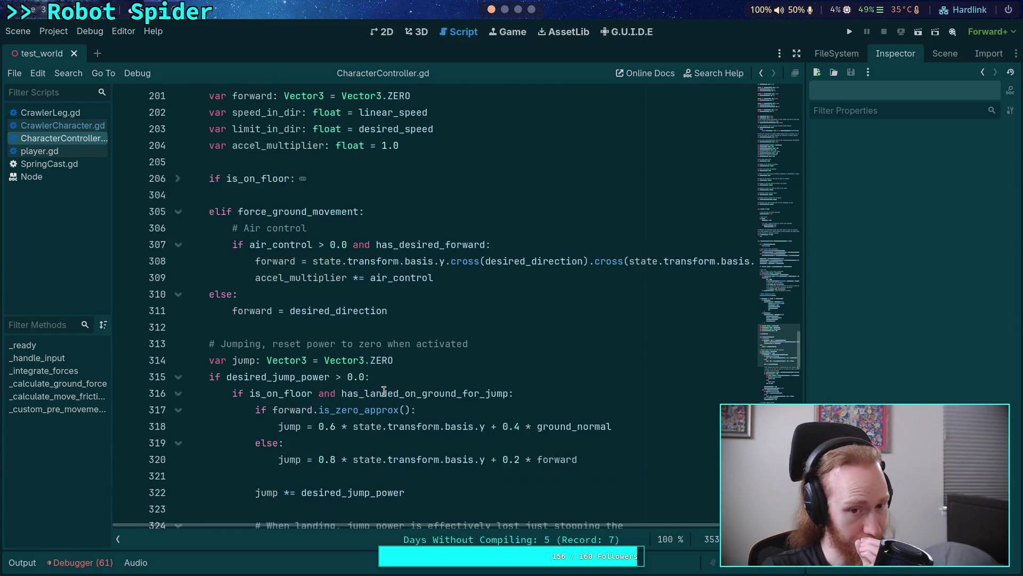
scroll(384, 391, down, 6)
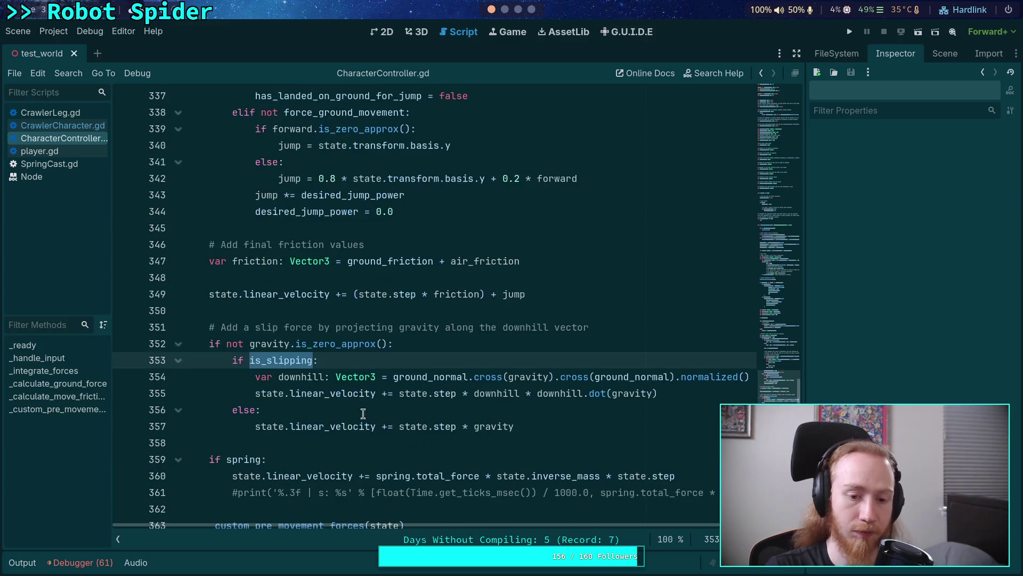
click(388, 426)
mouse_move(516, 425)
mouse_down()
mouse_move(267, 394)
mouse_move(255, 377)
mouse_up()
Step: Cut the whole slip-force block, with its comment, from after the friction code
click(631, 377)
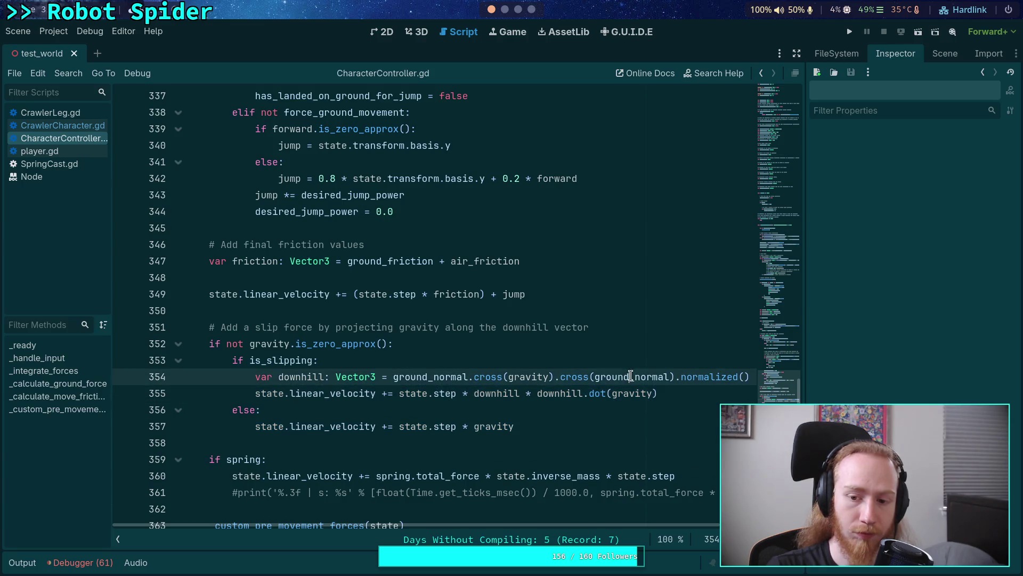
mouse_move(515, 426)
mouse_down()
mouse_move(211, 343)
mouse_move(208, 327)
mouse_up()
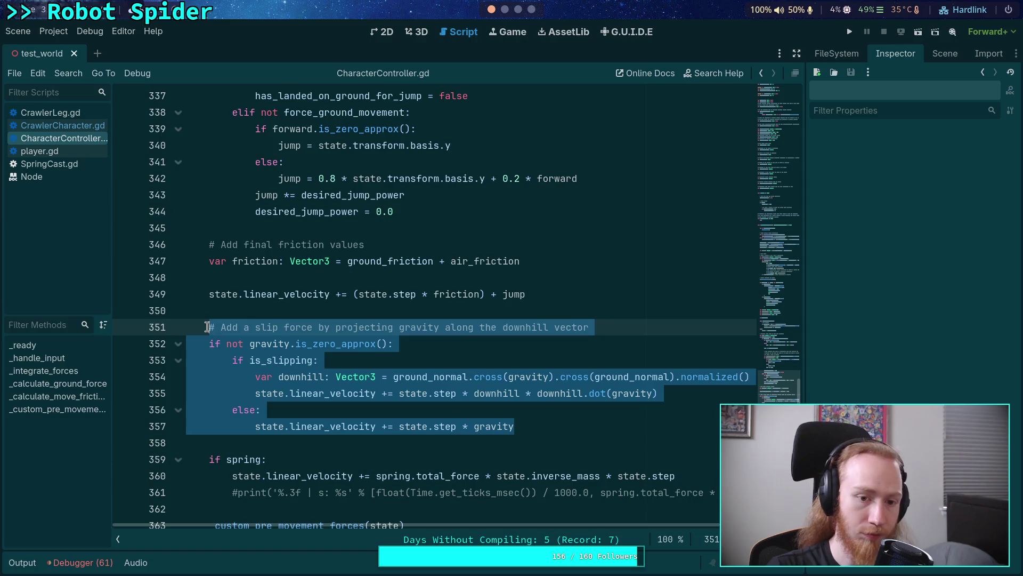
key(BackSpace)
key(BackSpace)
key(BackSpace)
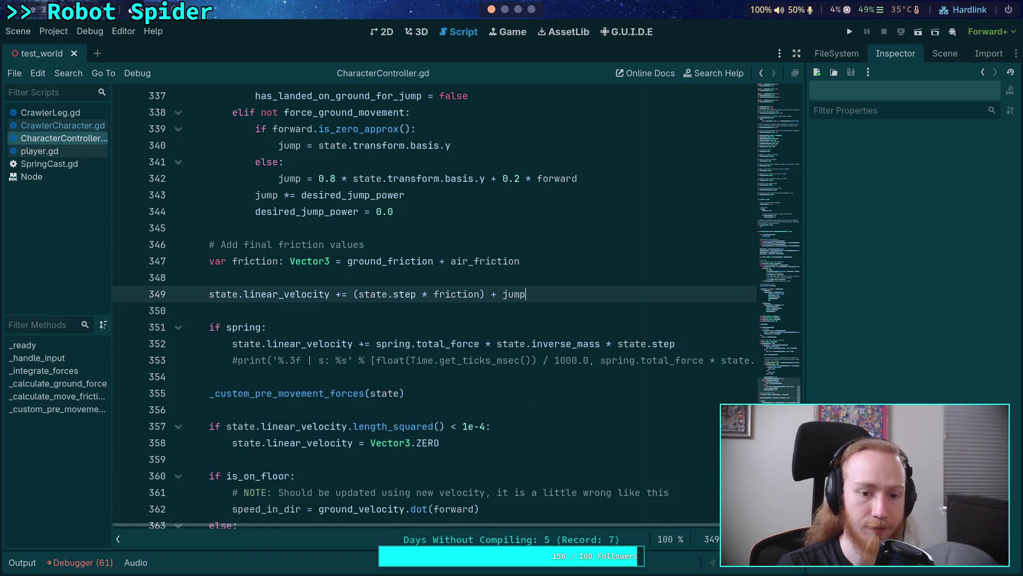
Step: Paste the block on a new line after _calculate_ground_force(state), then save and run
scroll(303, 376, up, 20)
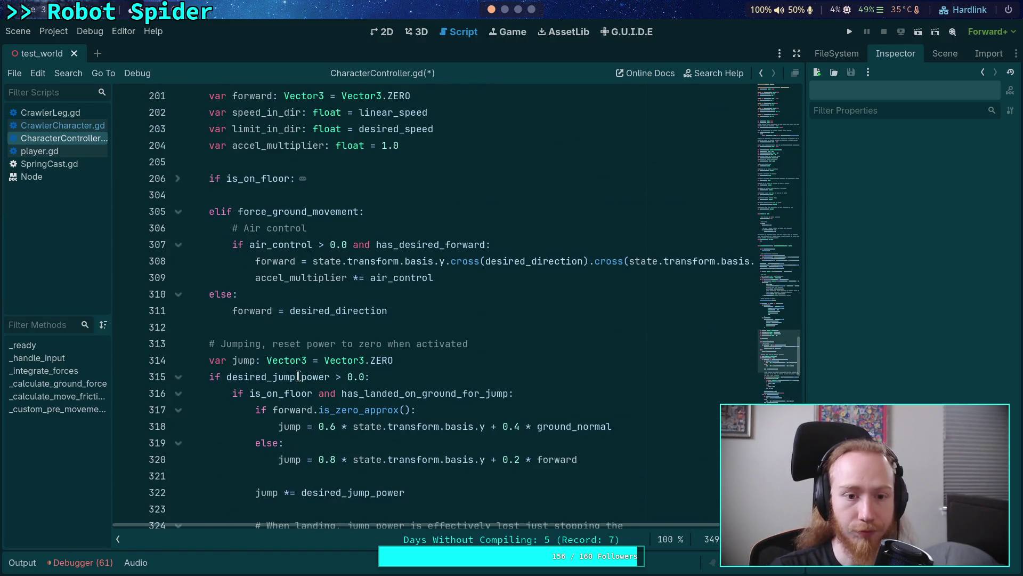
scroll(303, 376, up, 8)
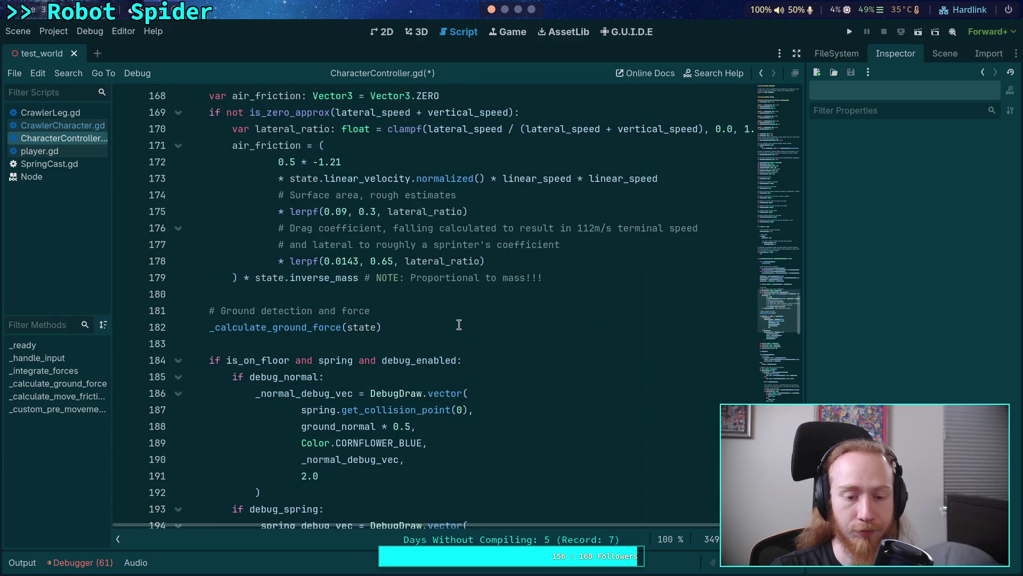
click(459, 324)
key(Return)
key(Return)
key(ctrl+v)
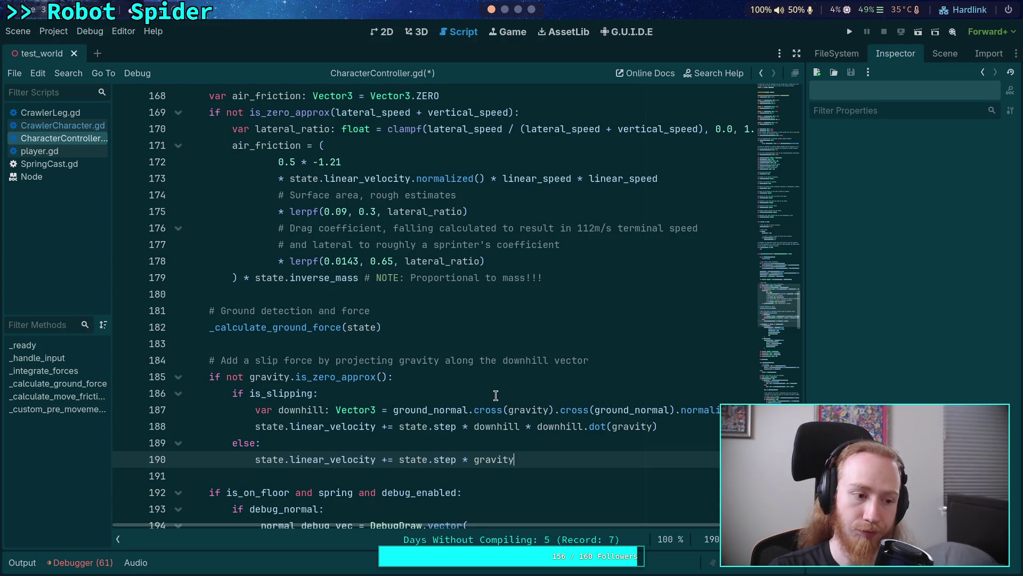
click(850, 32)
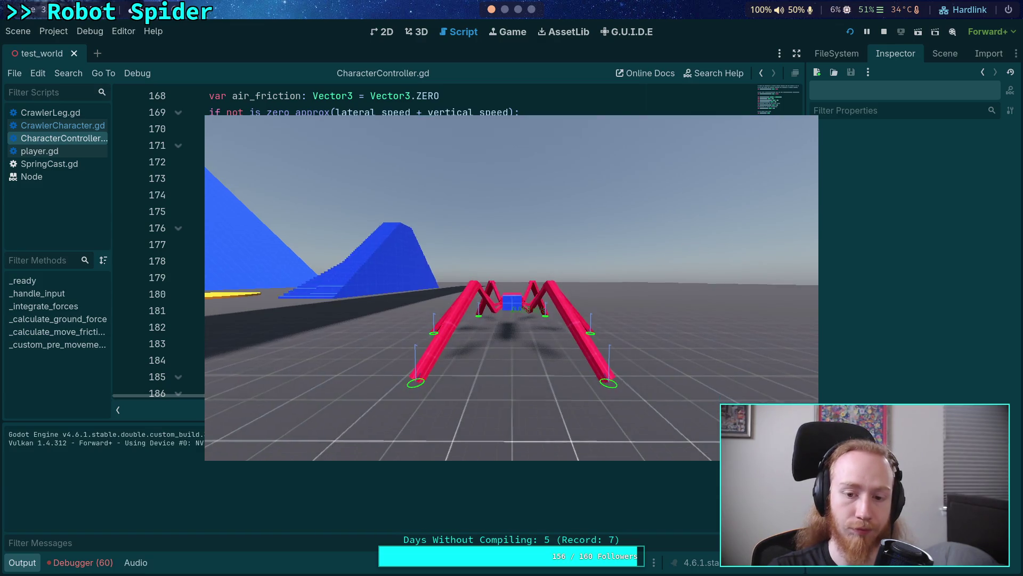
Step: Walk the spider up the blue ramp, back, and onto the curved wall, then stop
key(w)
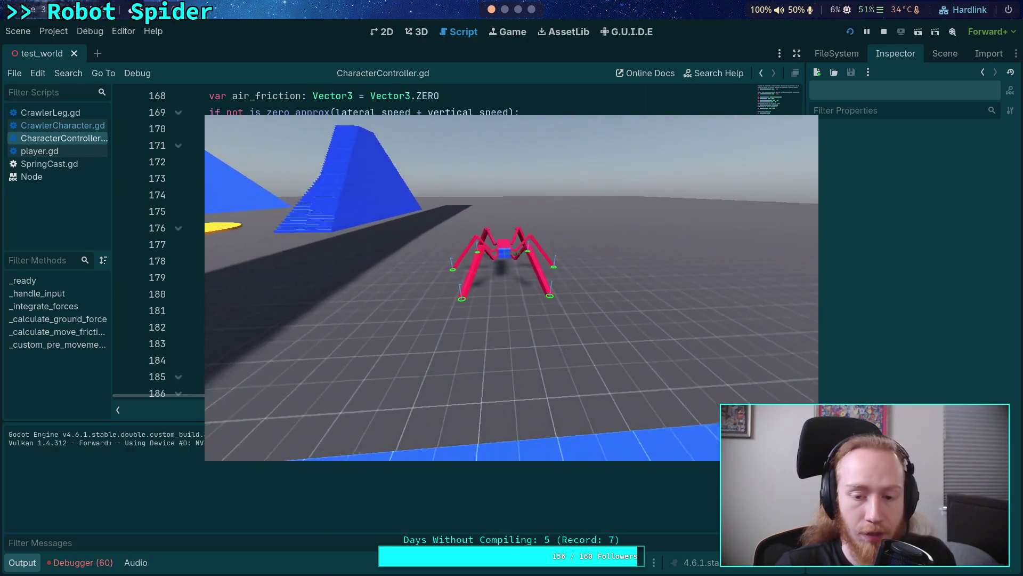
key(w)
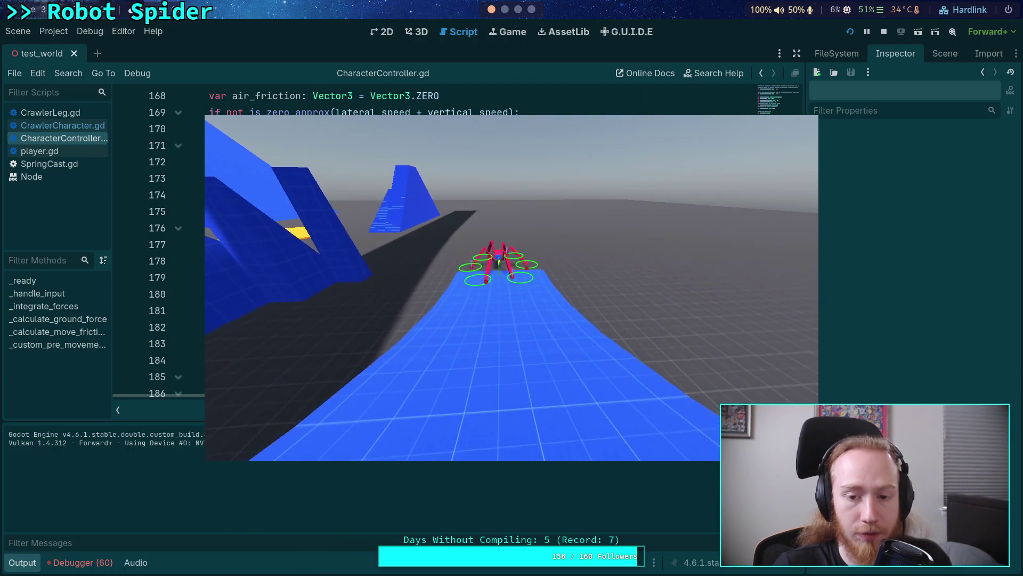
key(w)
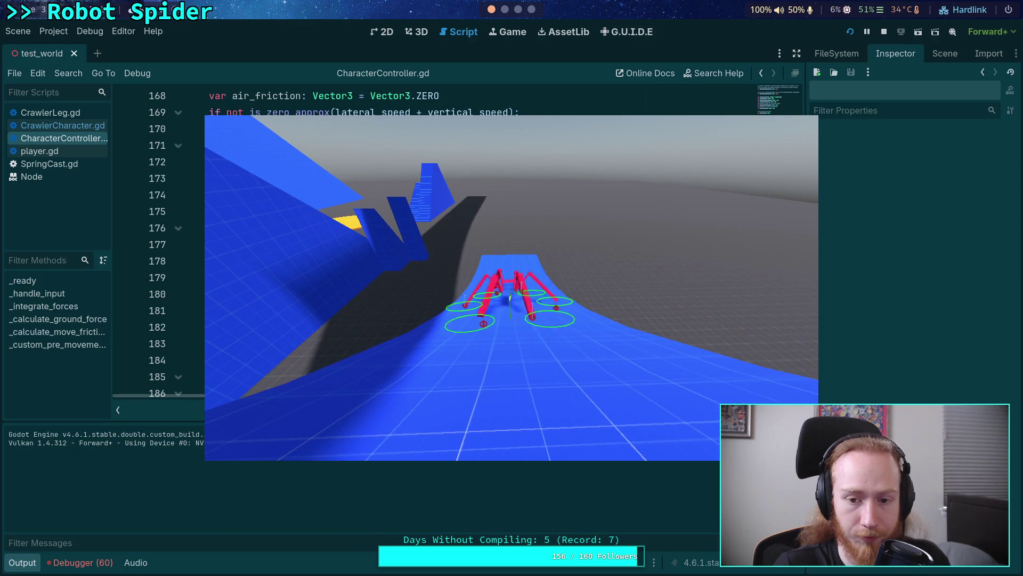
key(s)
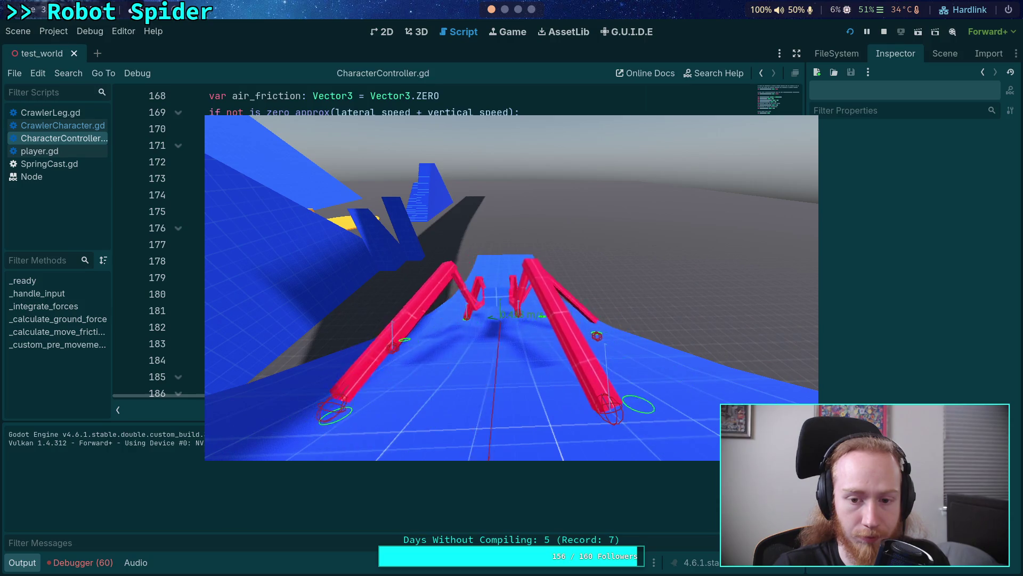
key(d)
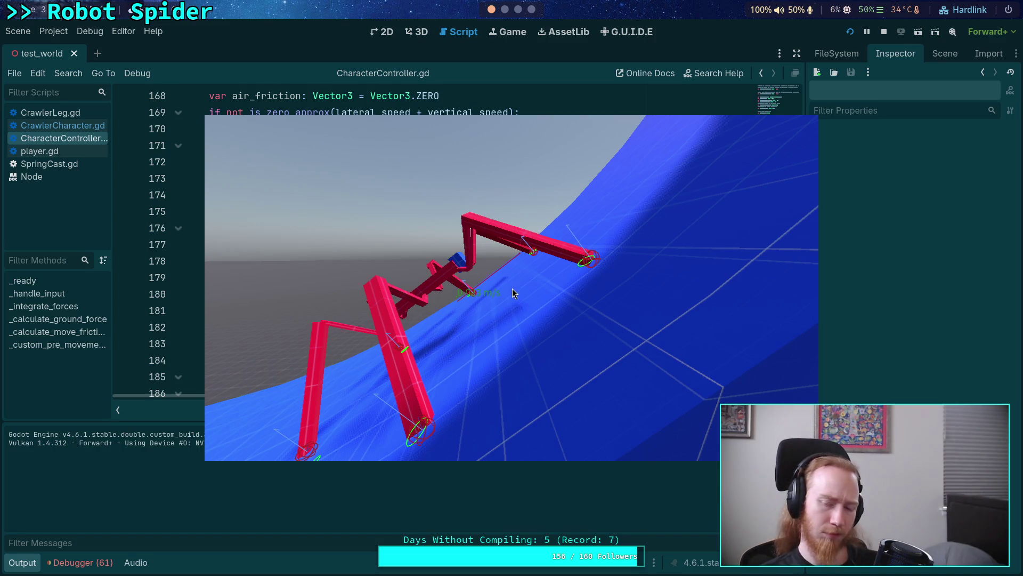
click(880, 33)
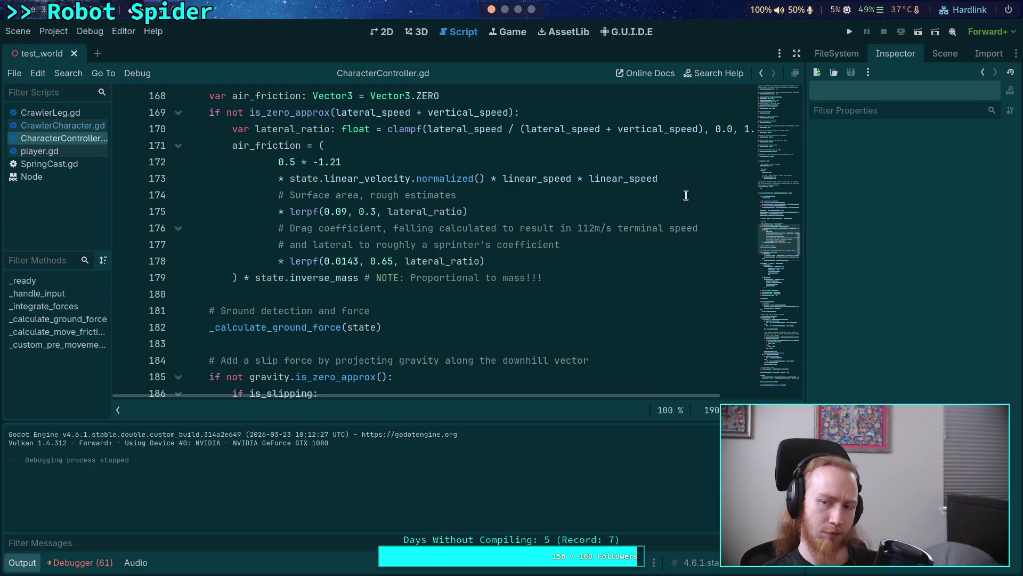
click(936, 49)
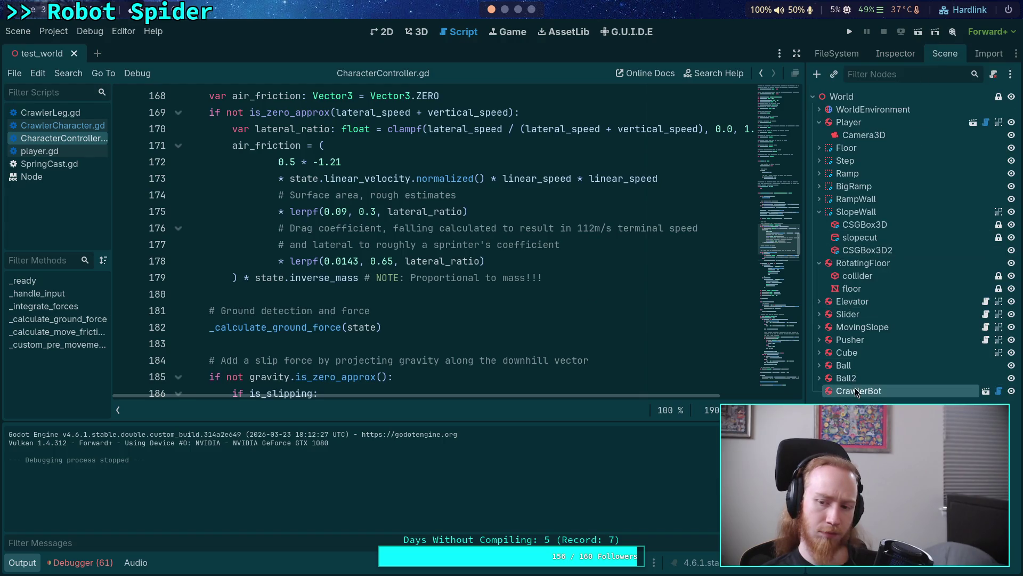
click(893, 55)
scroll(854, 382, down, 5)
scroll(858, 331, up, 5)
scroll(841, 363, up, 5)
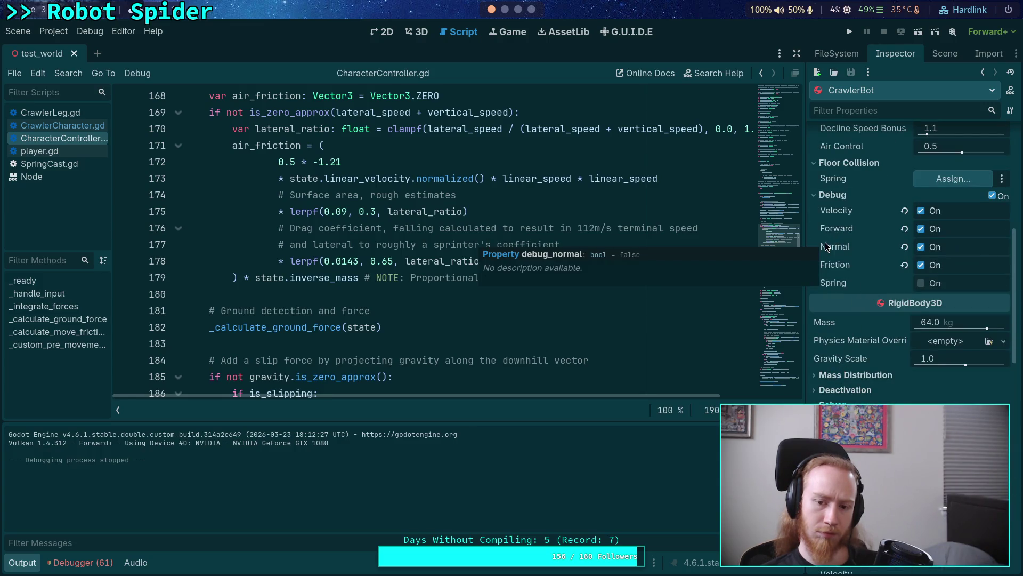
scroll(394, 229, up, 1)
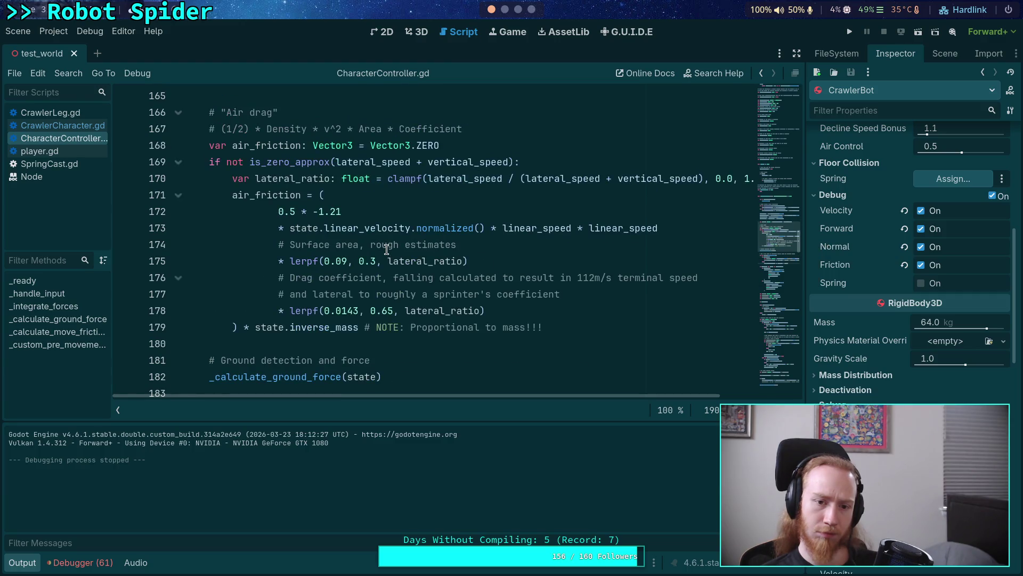
scroll(387, 249, down, 2)
scroll(386, 250, down, 3)
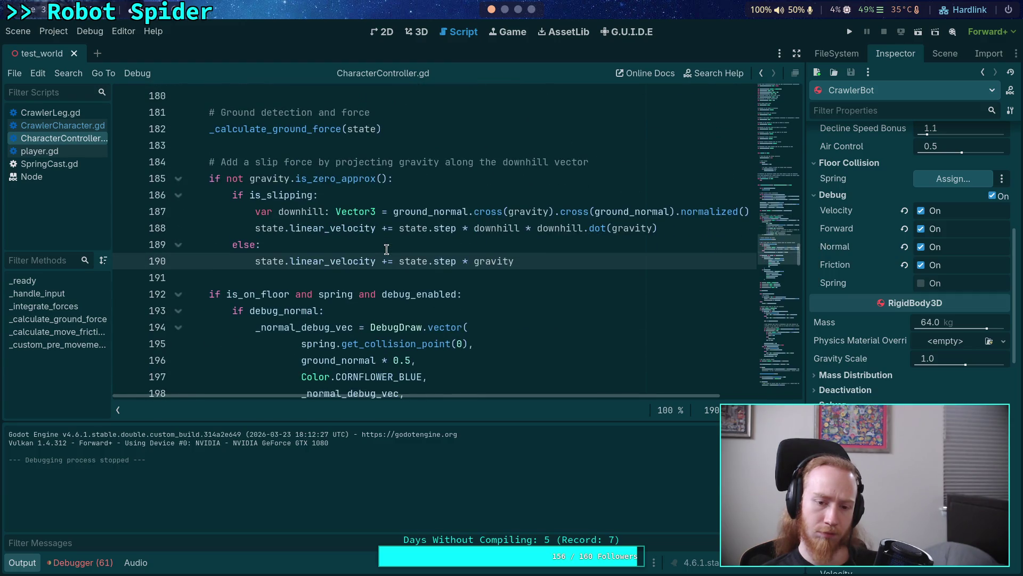
scroll(387, 250, down, 3)
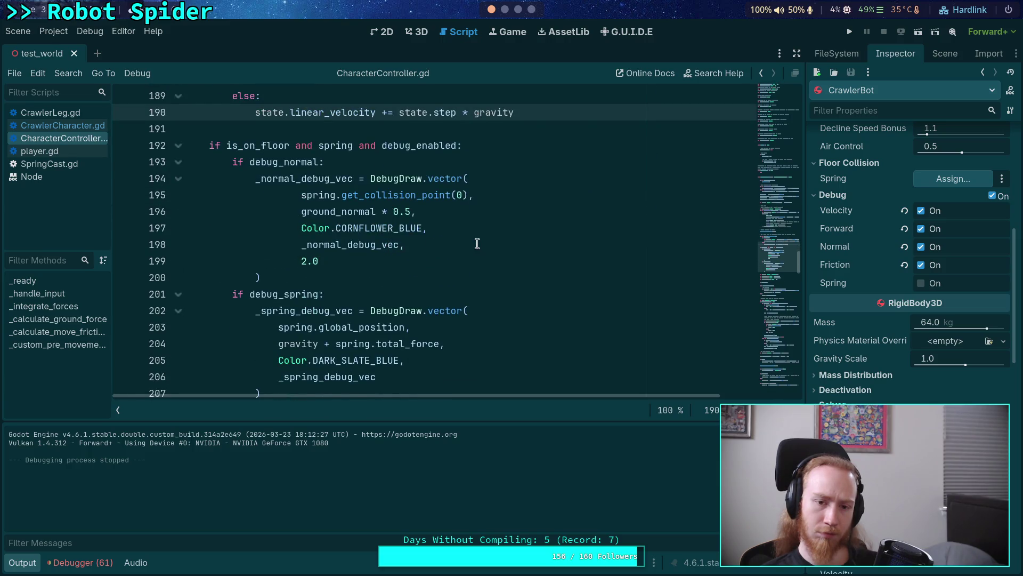
scroll(477, 244, up, 1)
double_click(285, 212)
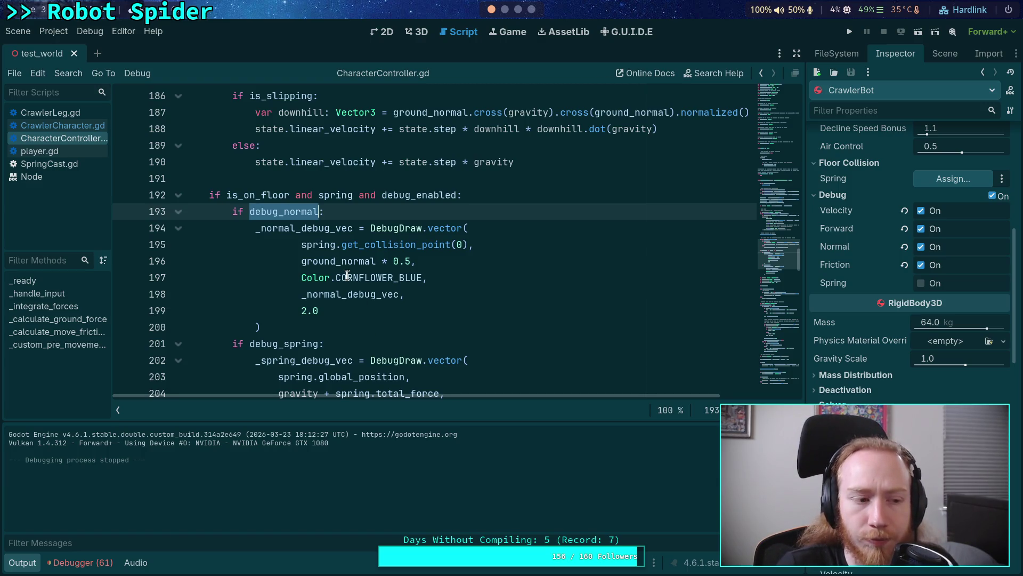
scroll(412, 305, down, 1)
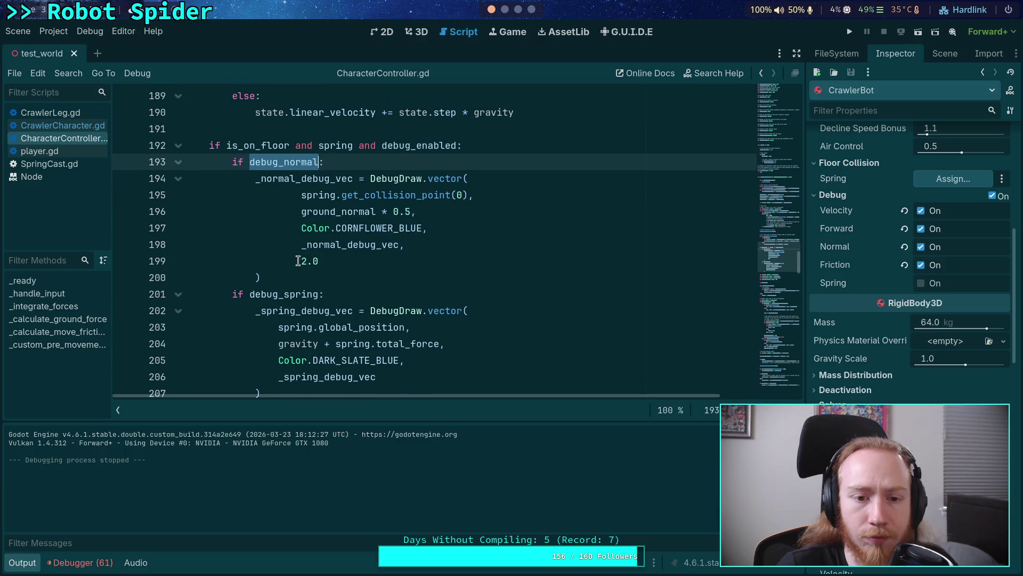
click(505, 131)
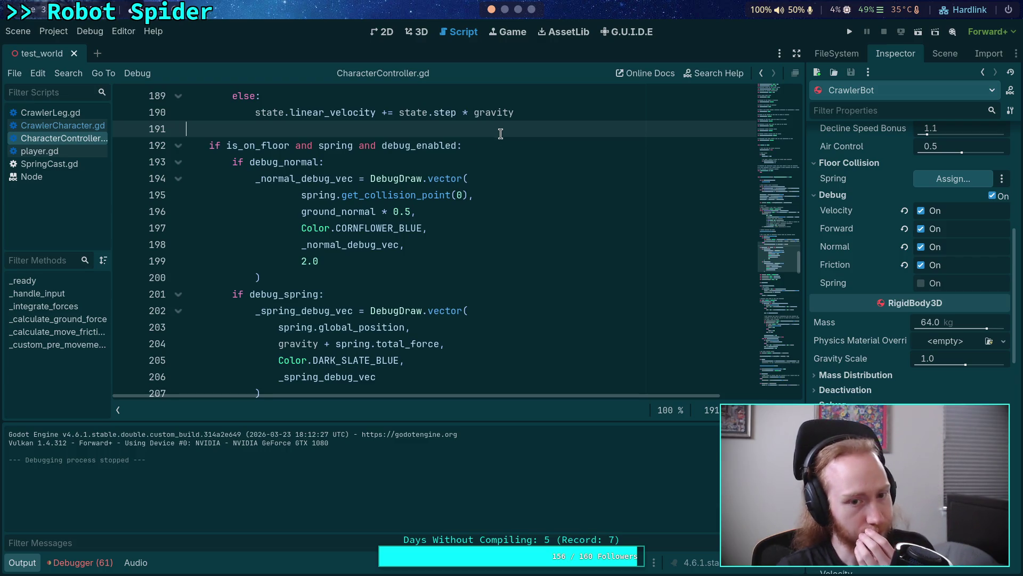
Step: Drop the spring check from line 192's floor condition and add 'spring and' to line 201
drag(295, 145, 380, 148)
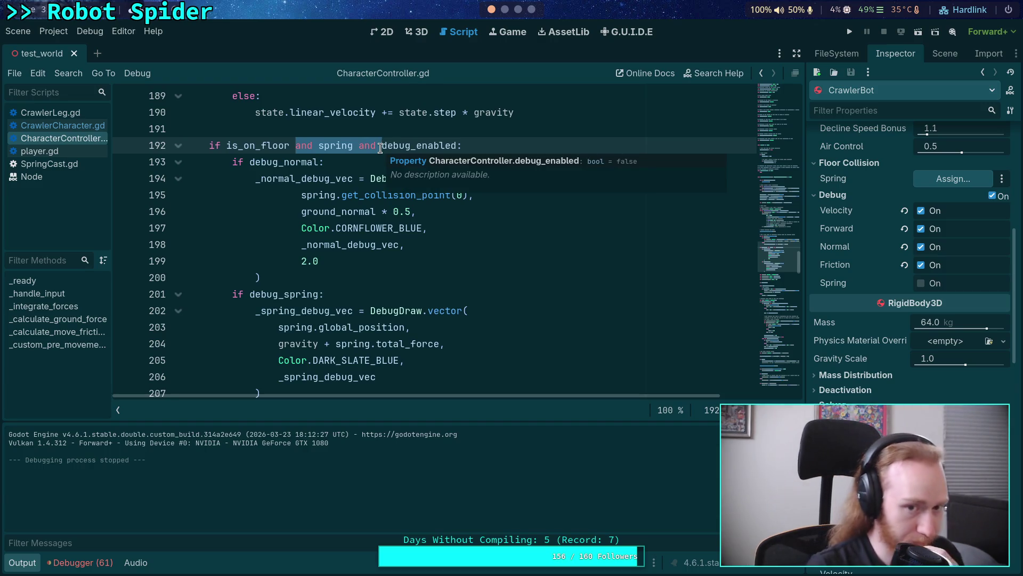
key(BackSpace)
text(and)
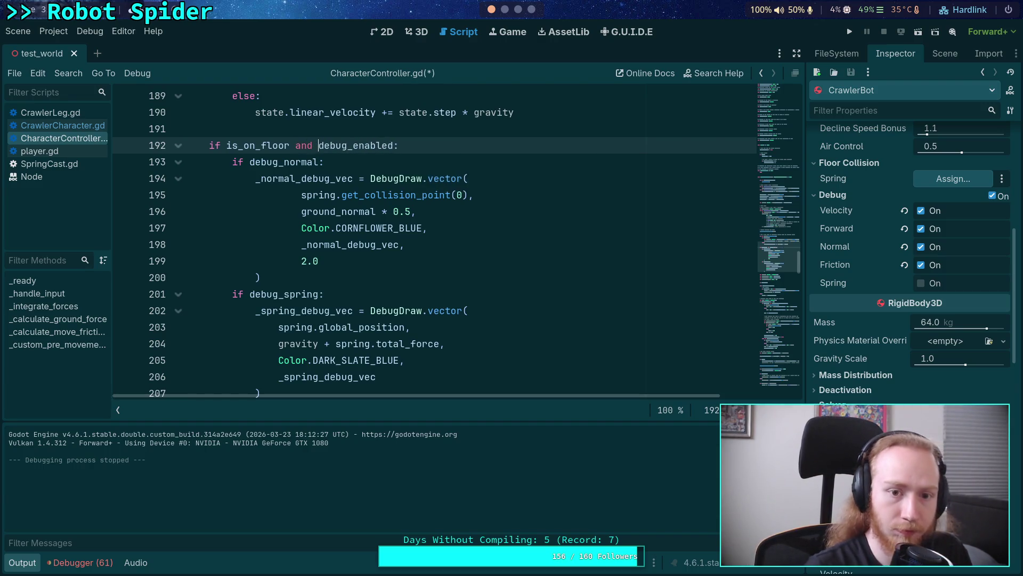
click(245, 293)
text(spring and)
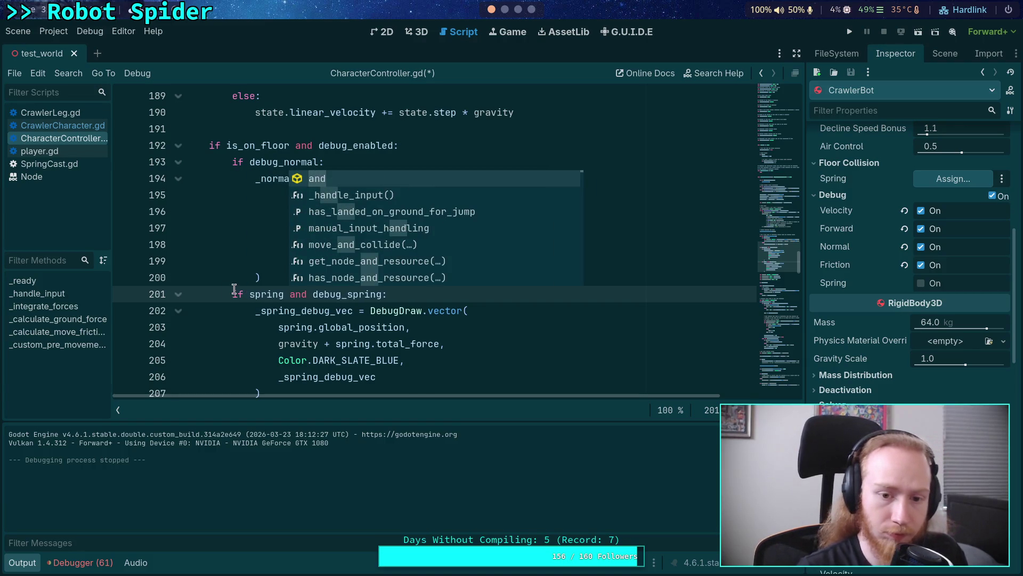
Step: Declare normal_center and, if spring exists, set it to spring.get_collision_point()
scroll(245, 293, down, 2)
scroll(272, 293, up, 1)
click(446, 90)
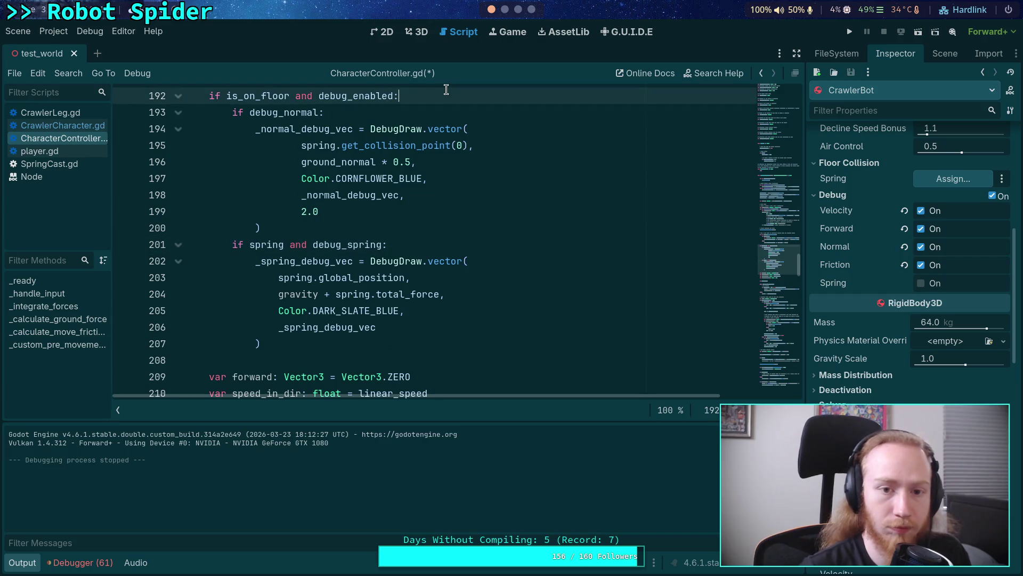
key(Return)
text(var normal_)
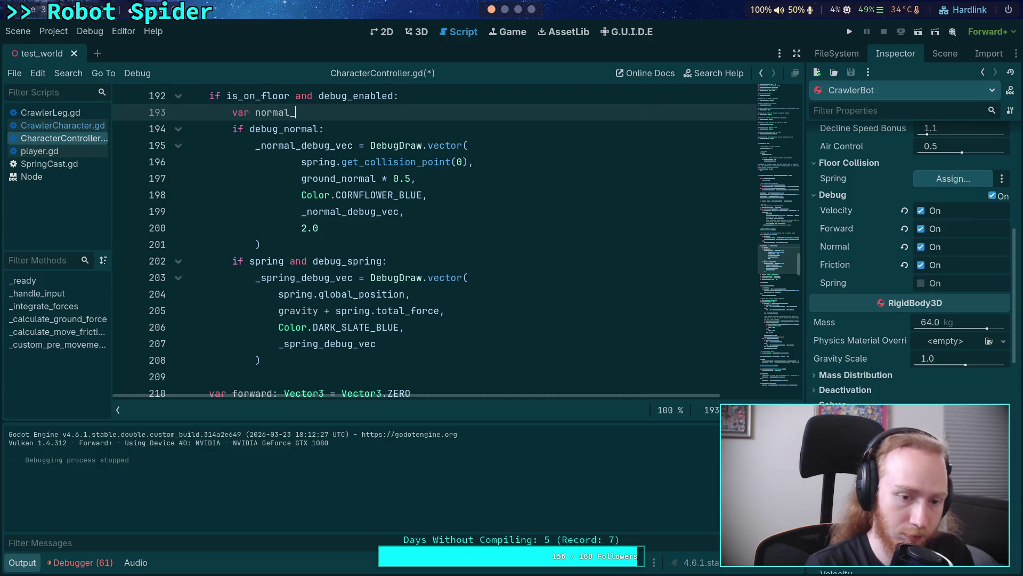
text(center: Vector3)
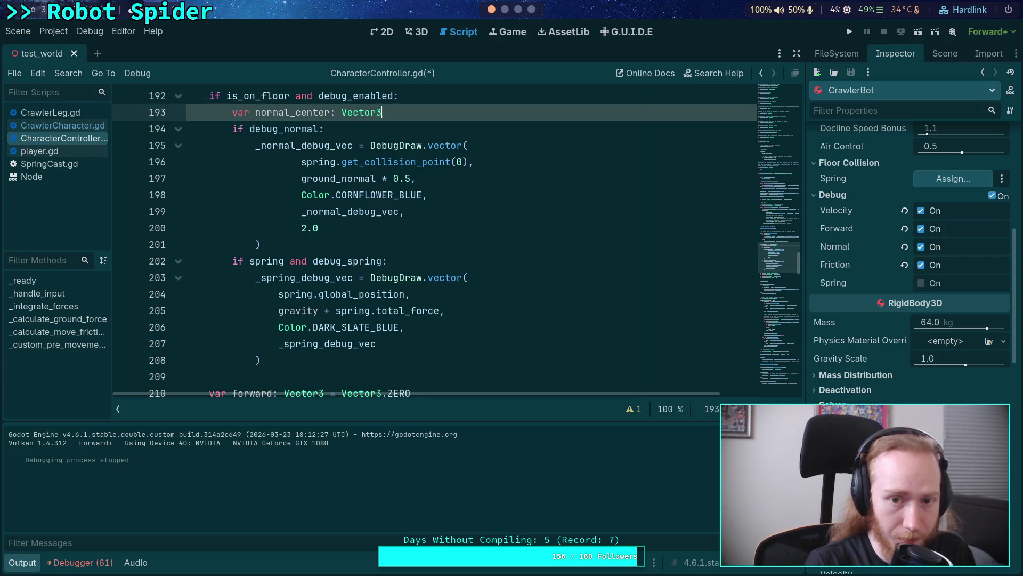
key(BackSpace)
key(BackSpace)
key(BackSpace)
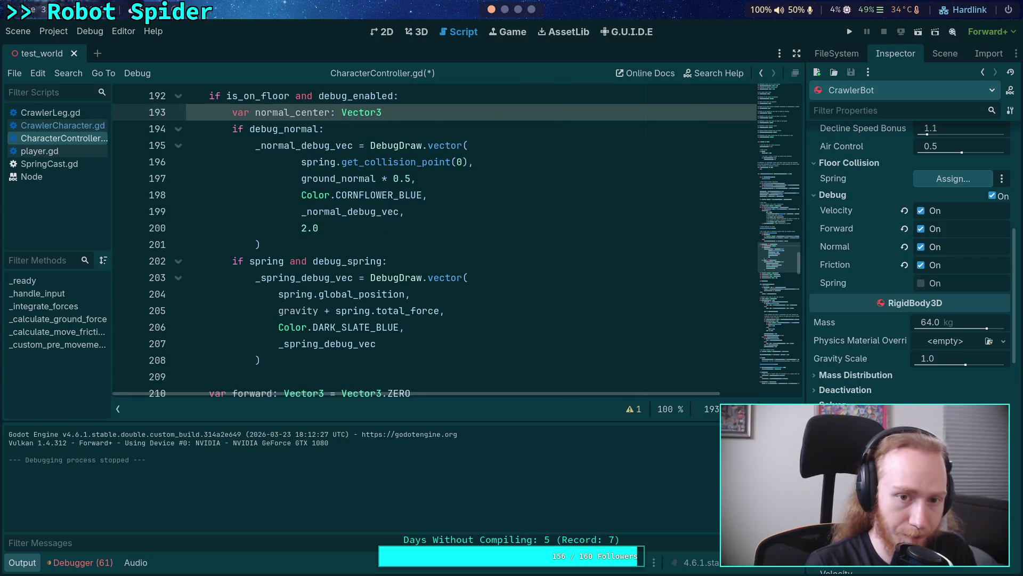
key(Return)
text(if spring:)
key(Return)
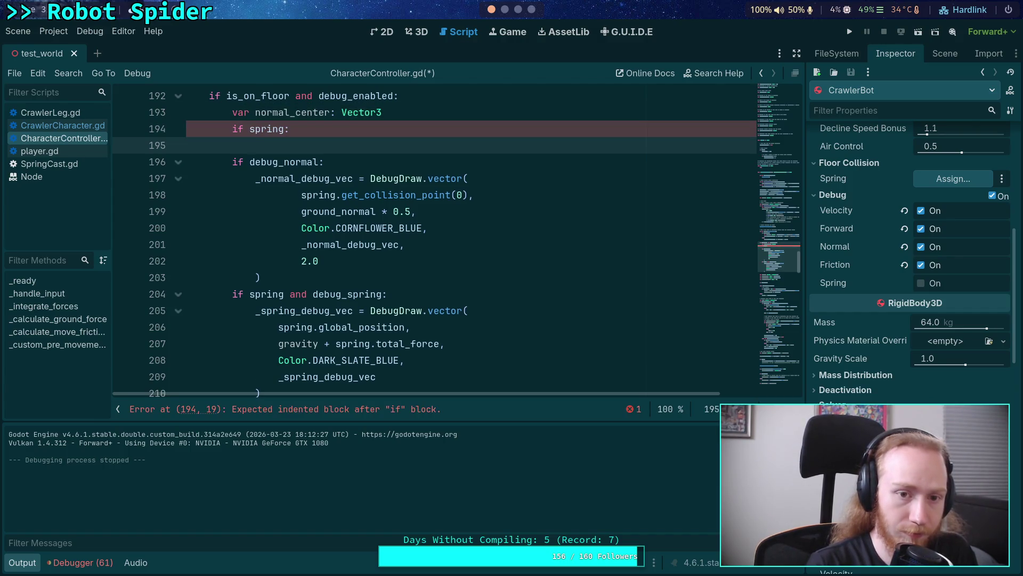
text(nor)
key(Return)
text(= sp)
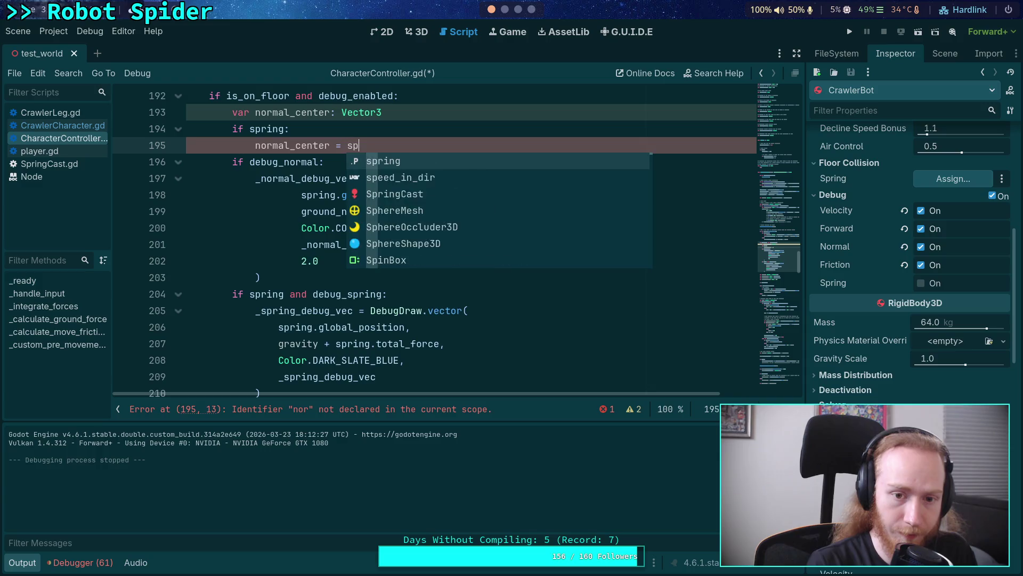
text(ring.get_)
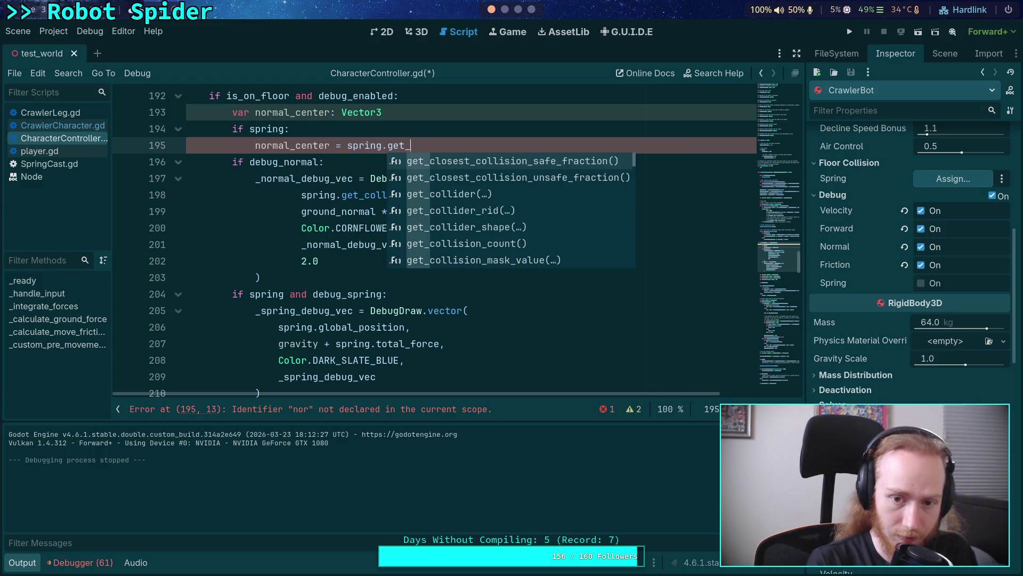
text(coll)
key(Down)
key(Down)
key(Down)
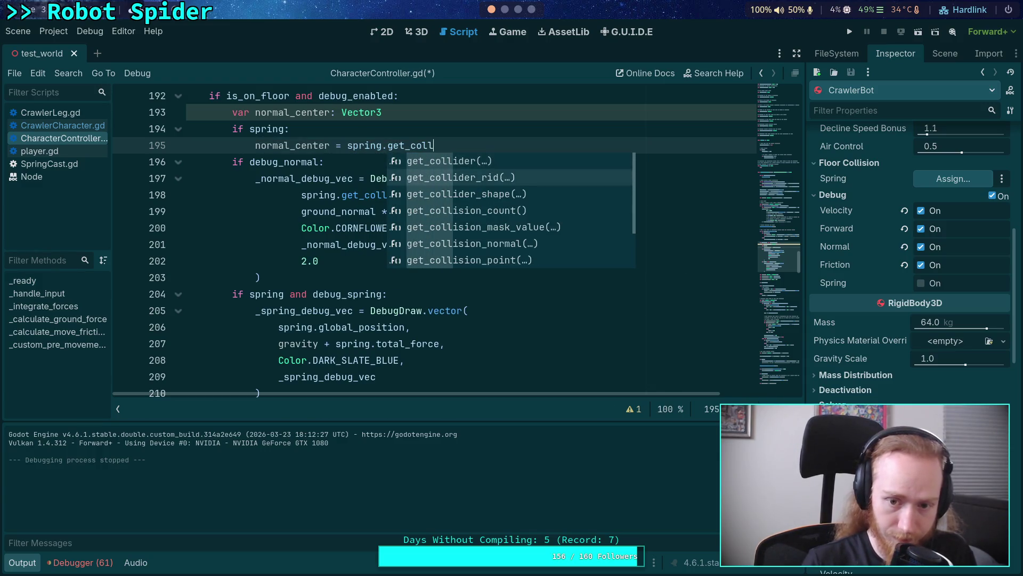
key(Return)
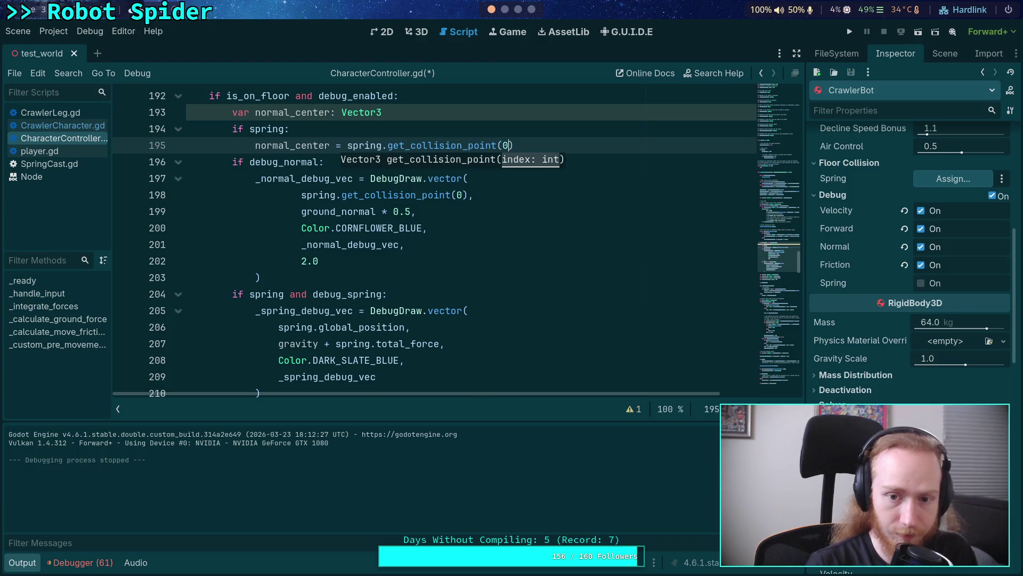
Step: Use normal_center as the debug vector's start point on line 198
drag(301, 195, 468, 195)
text(or,)
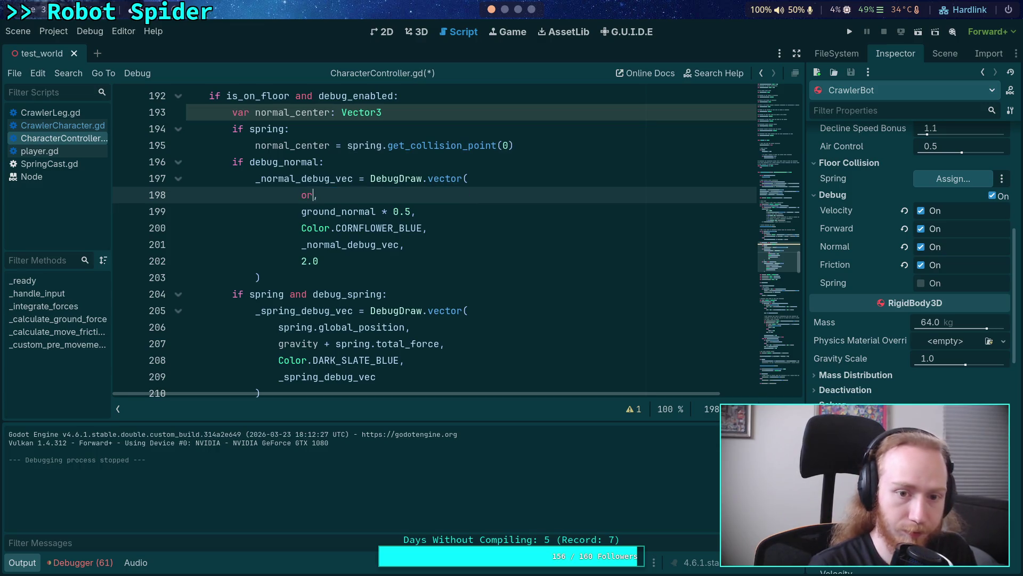
key(BackSpace)
key(BackSpace)
key(BackSpace)
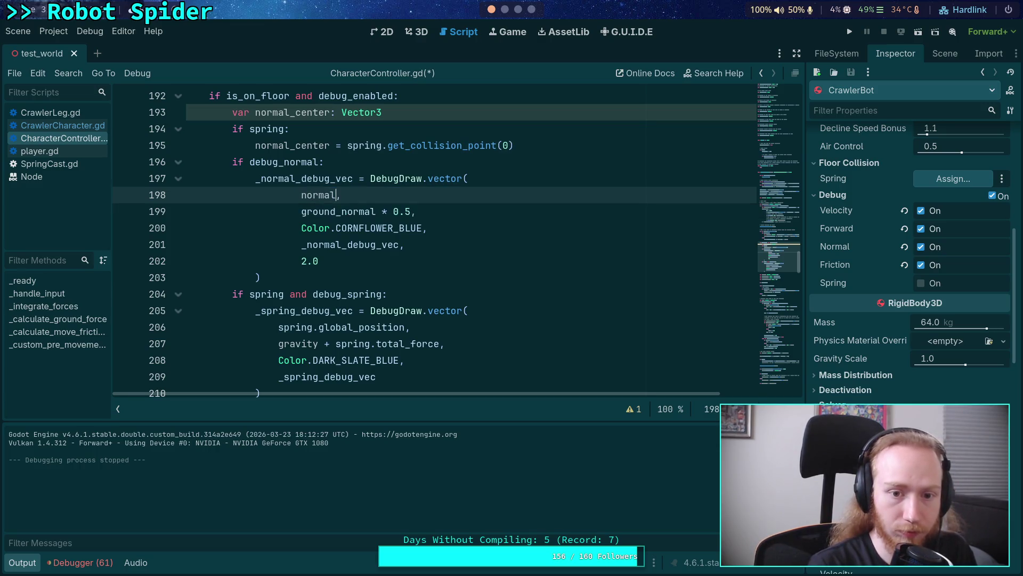
key(Return)
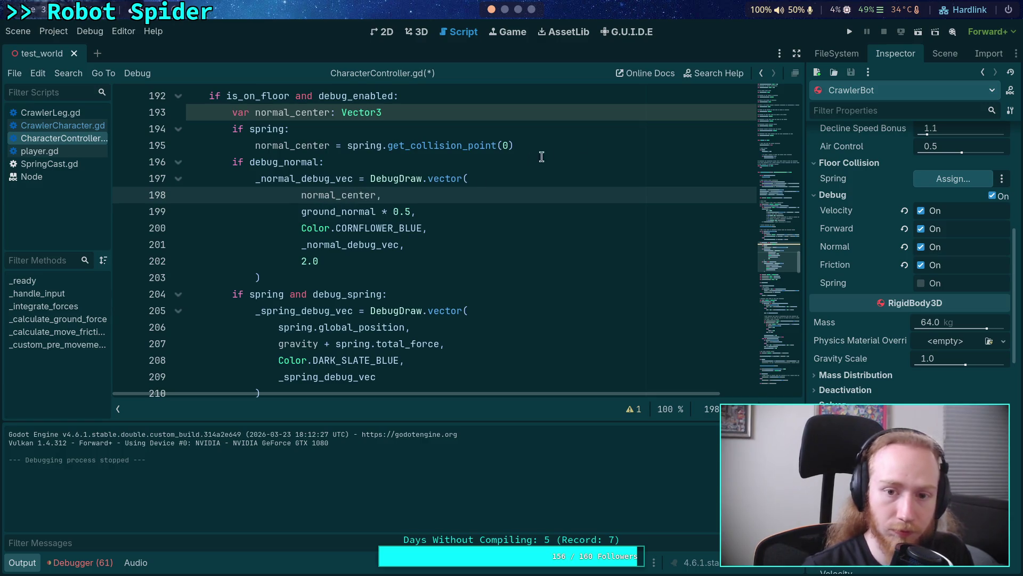
Step: Add an else branch setting normal_center to state.center_of_mass
click(586, 138)
key(Return)
text(e:)
key(Return)
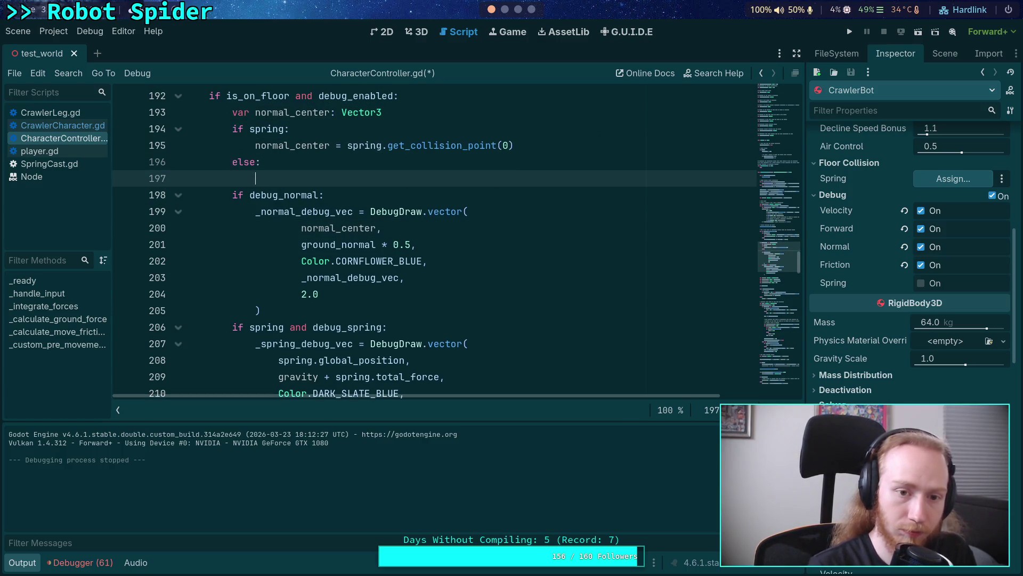
text(normal)
key(Return)
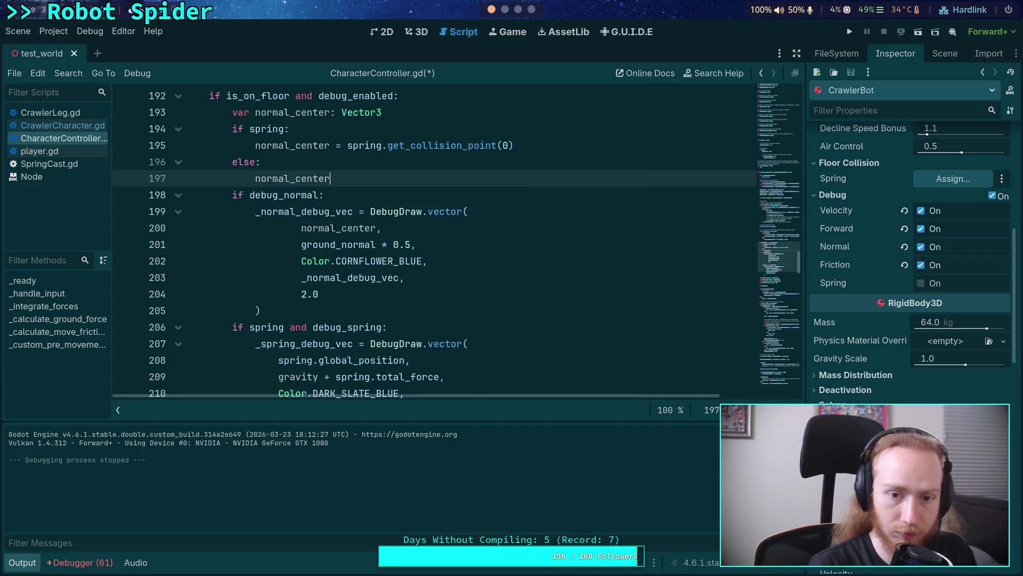
text( = state.)
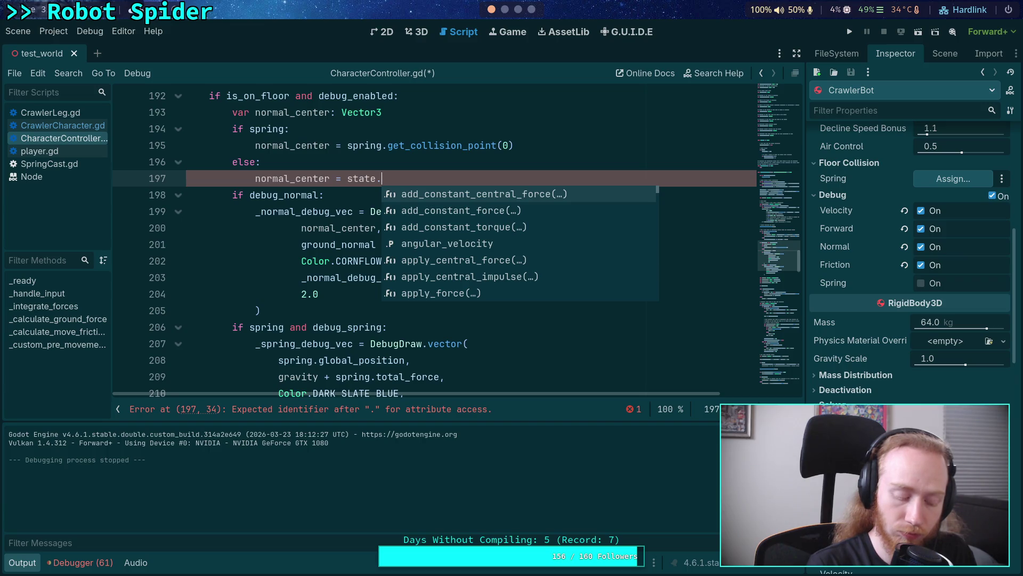
text(cent)
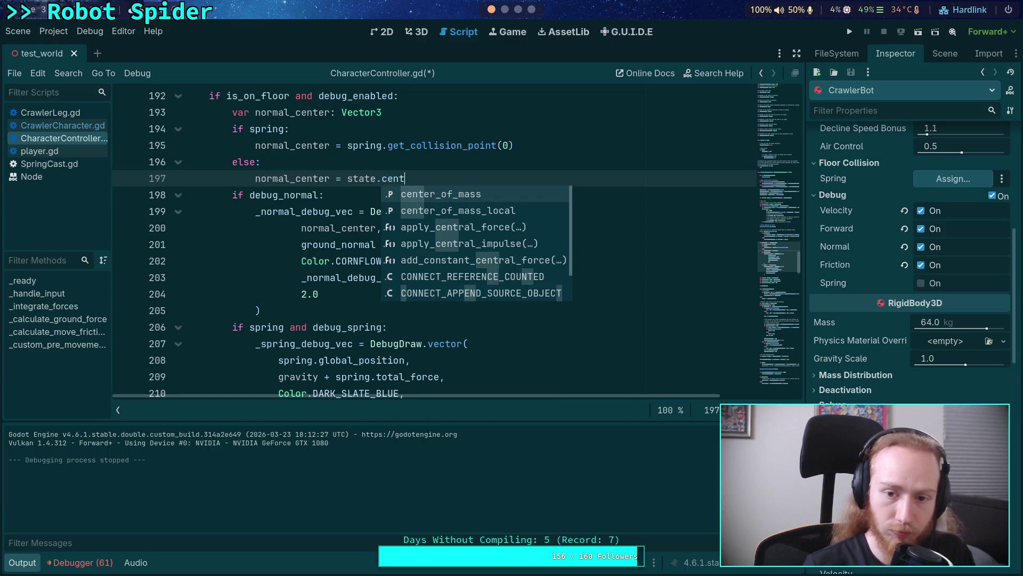
key(Return)
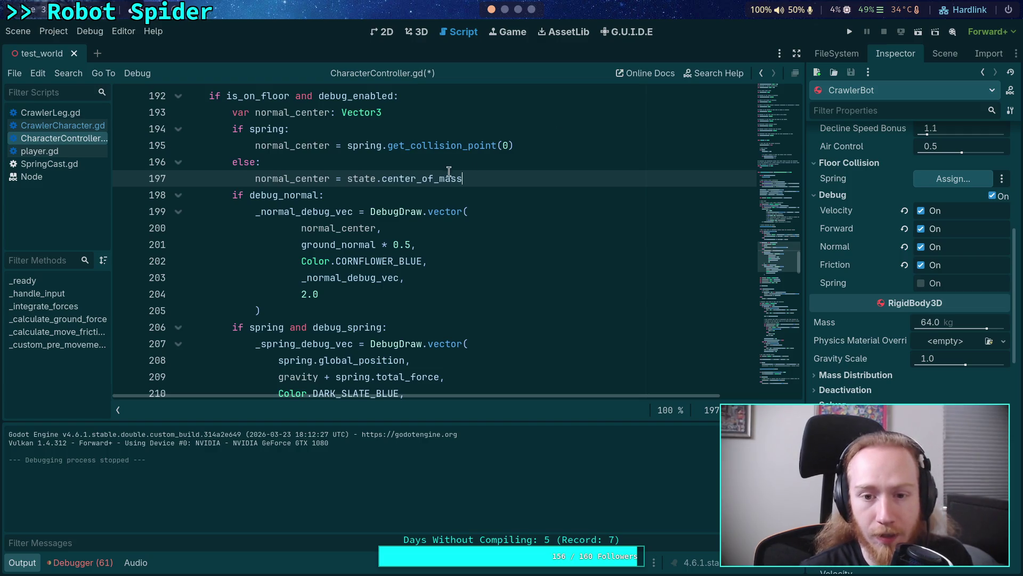
Step: Change the fallback to state.transform.origin, save the script, and run the game
mouse_move(441, 177)
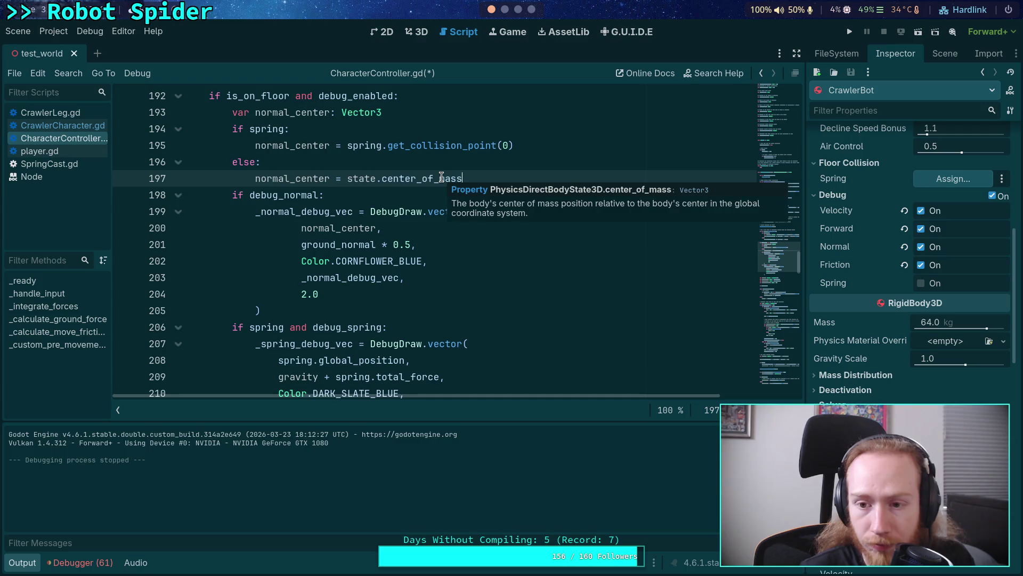
drag(476, 178, 347, 180)
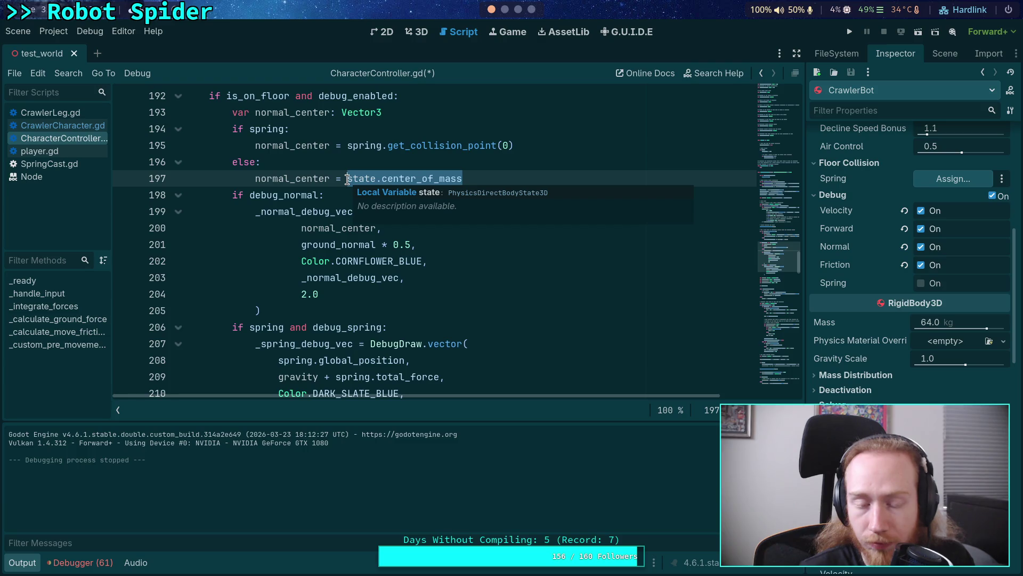
text(state.)
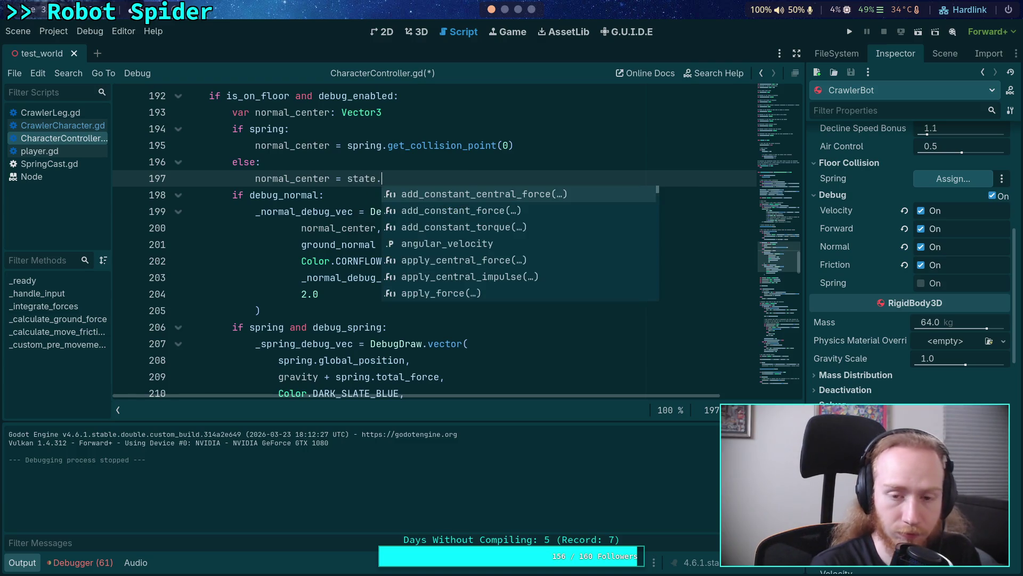
text(transform.origin)
key(ctrl+s)
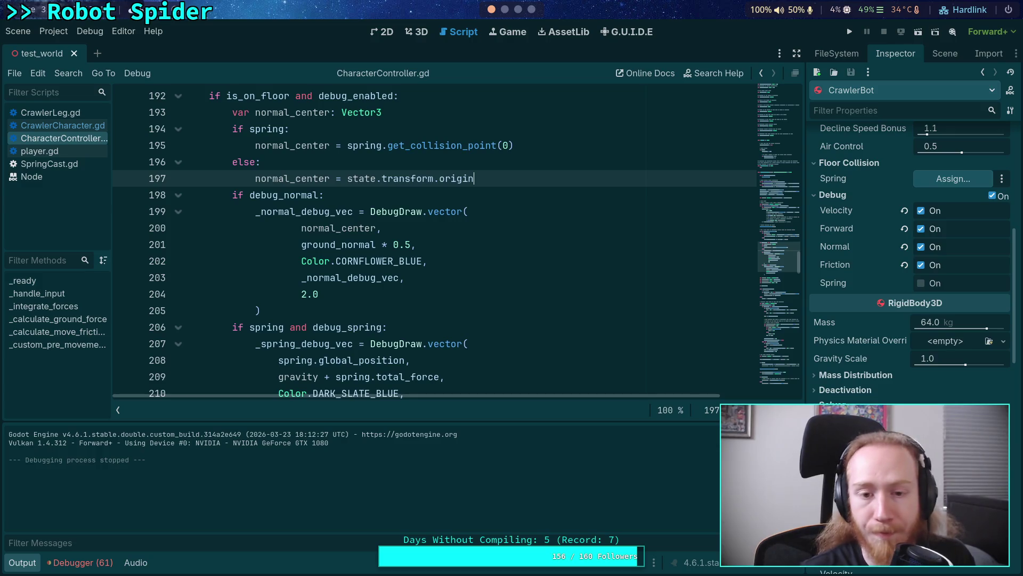
key(F5)
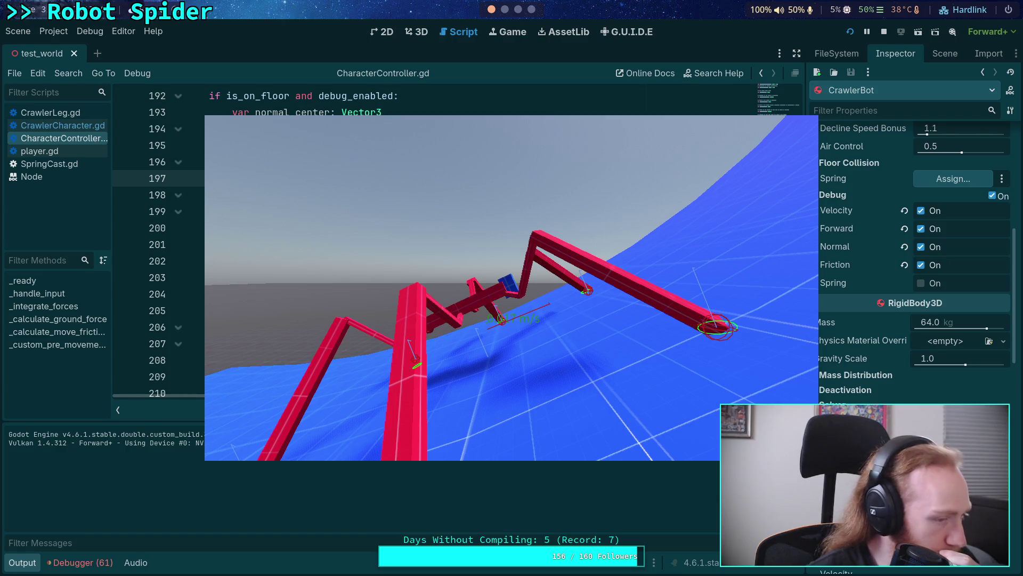
click(884, 32)
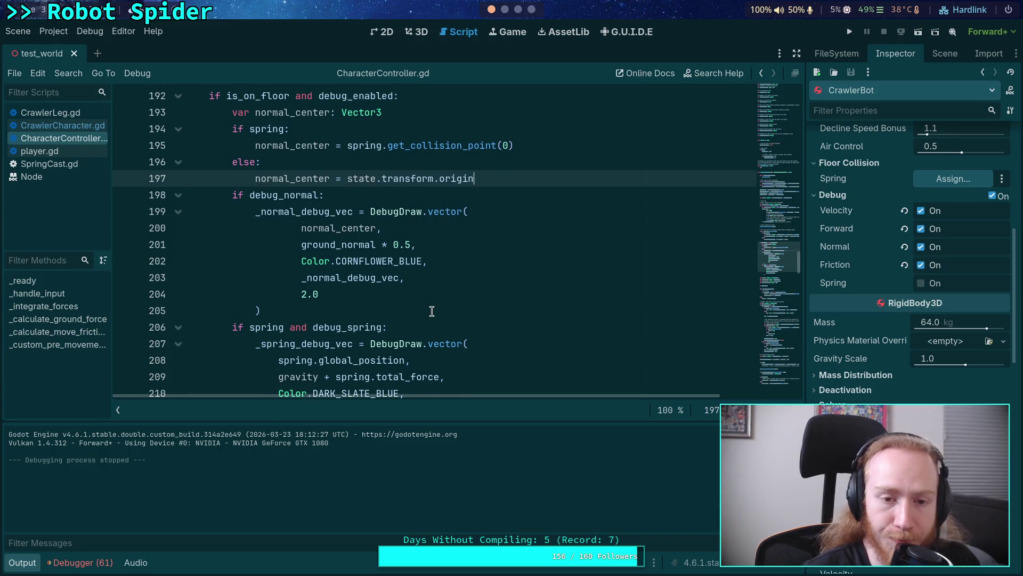
Step: Collapse the Output panel and scroll through the slip-force velocity lines in _integrate_forces
scroll(431, 311, up, 1)
click(22, 563)
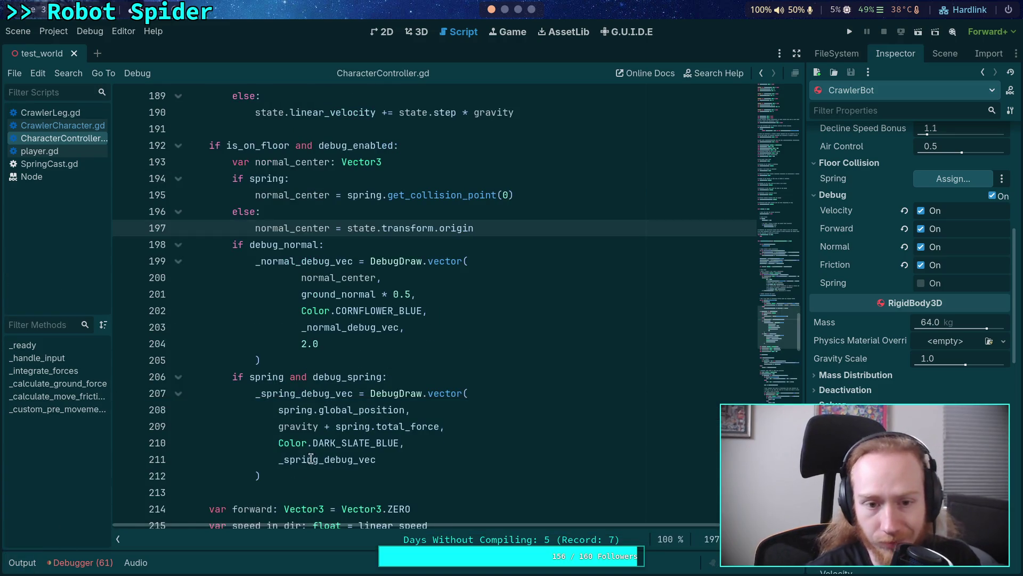
scroll(310, 459, up, 4)
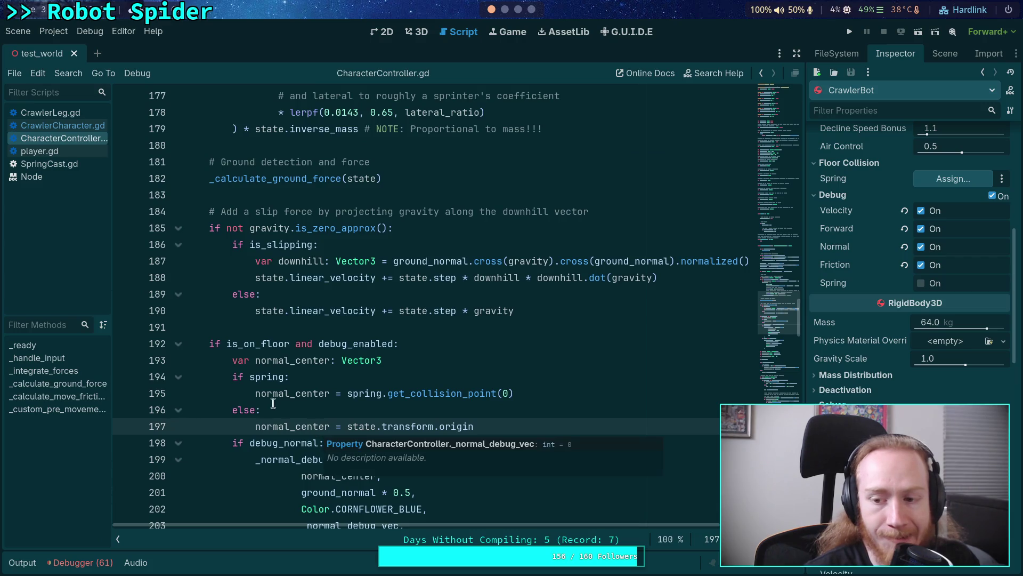
scroll(320, 378, up, 5)
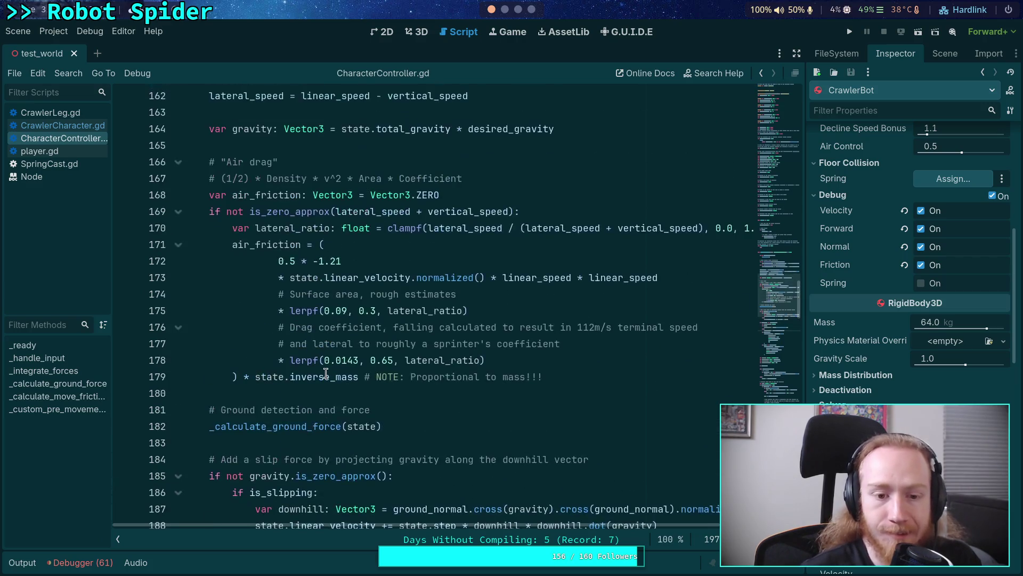
scroll(325, 373, up, 5)
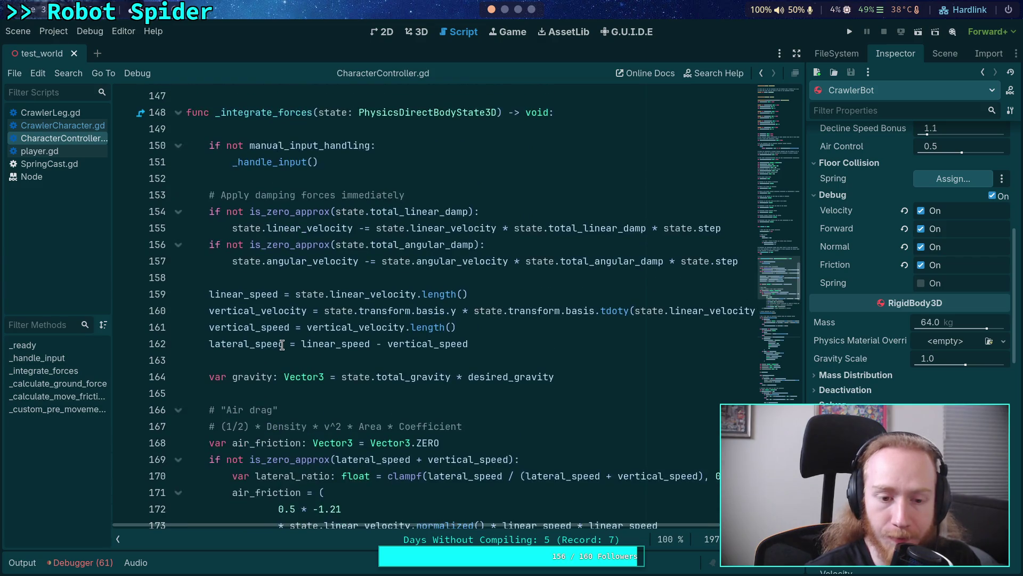
scroll(247, 377, down, 9)
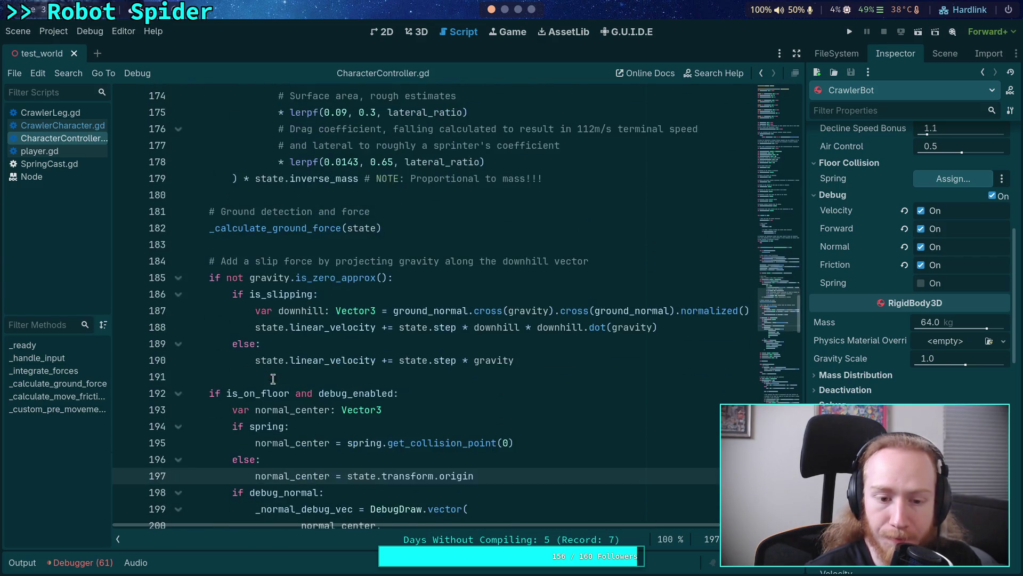
drag(542, 359, 269, 309)
click(411, 347)
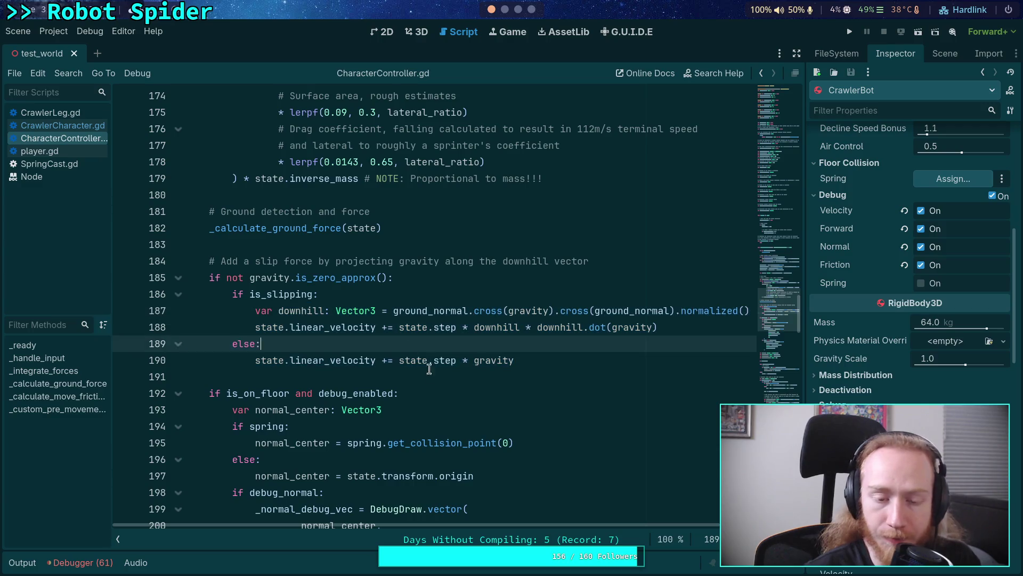
scroll(452, 398, down, 11)
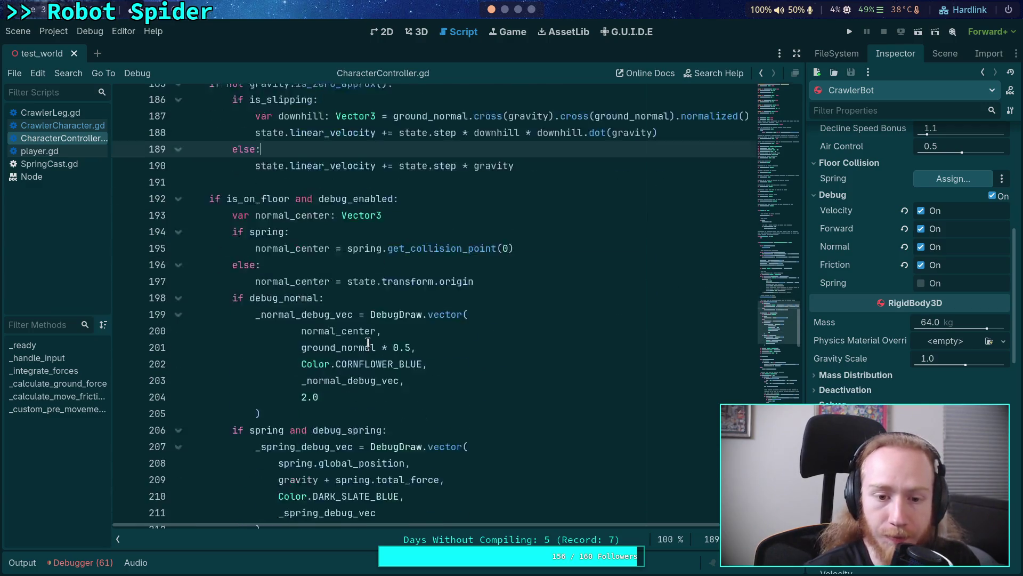
scroll(366, 372, down, 3)
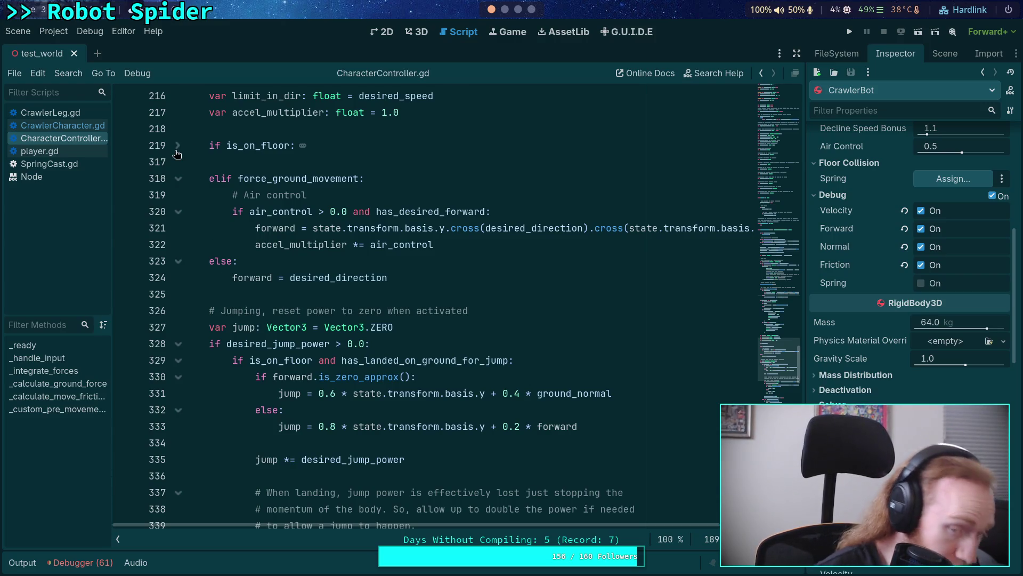
Step: Unfold the is_on_floor block at line 219 and scroll through its contents
click(177, 146)
scroll(384, 313, down, 1)
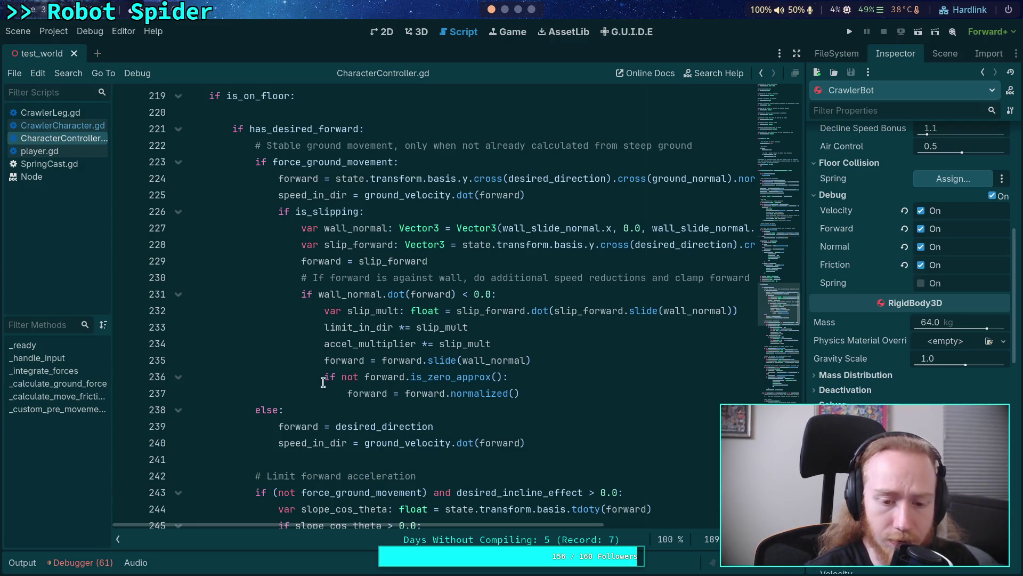
scroll(288, 310, up, 1)
scroll(299, 320, down, 9)
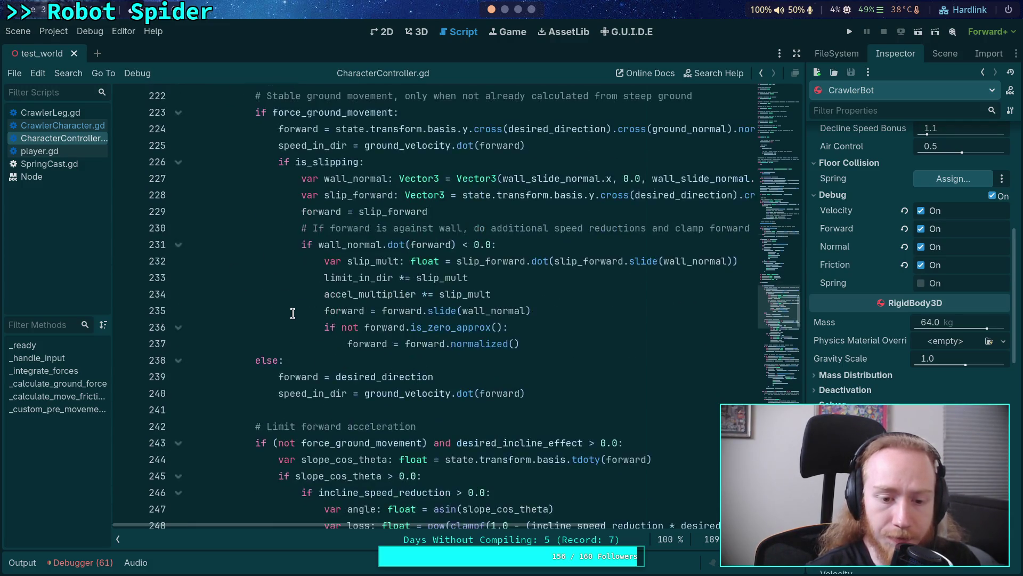
scroll(315, 336, down, 2)
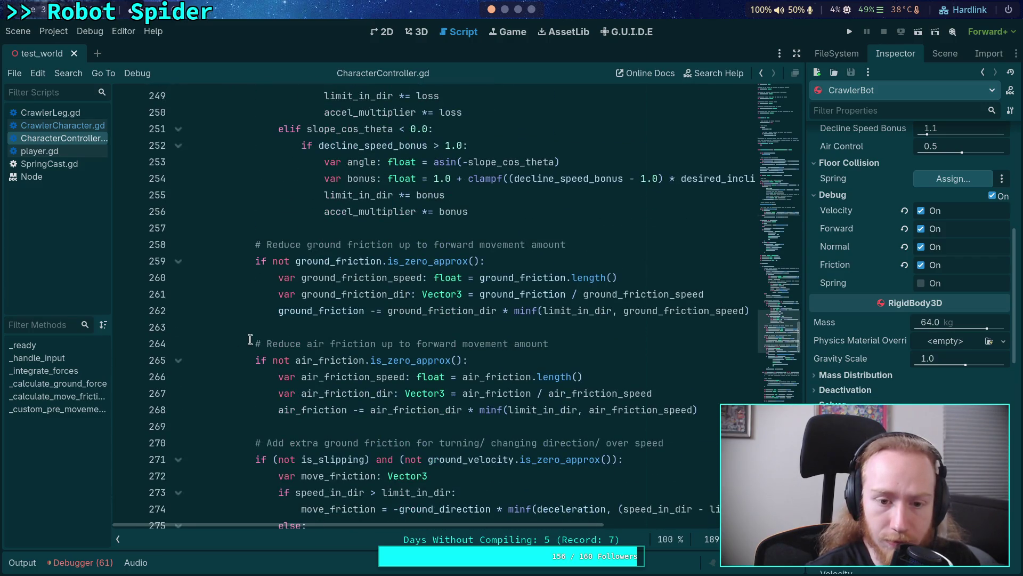
scroll(253, 339, down, 5)
scroll(253, 339, down, 14)
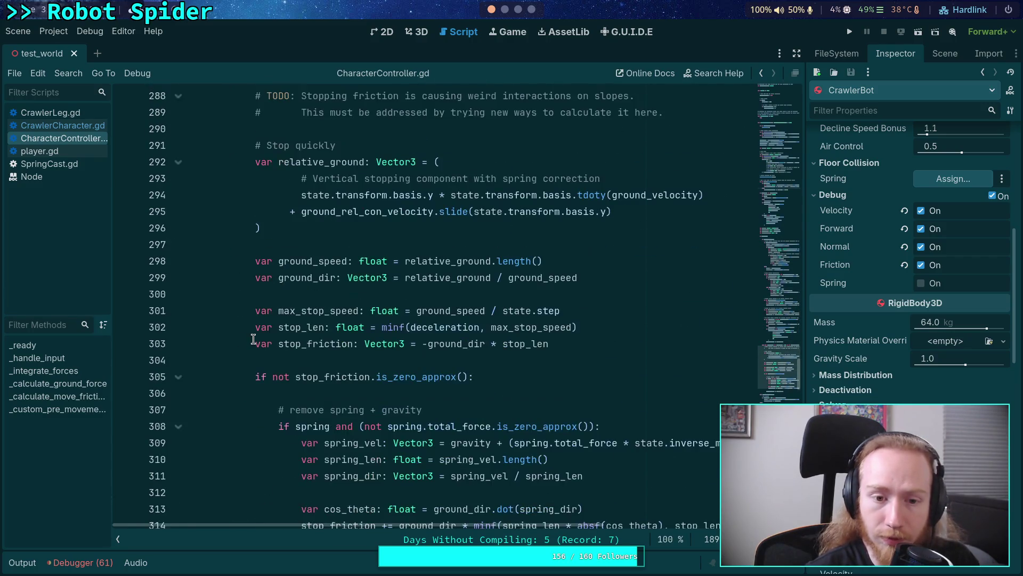
scroll(253, 339, up, 7)
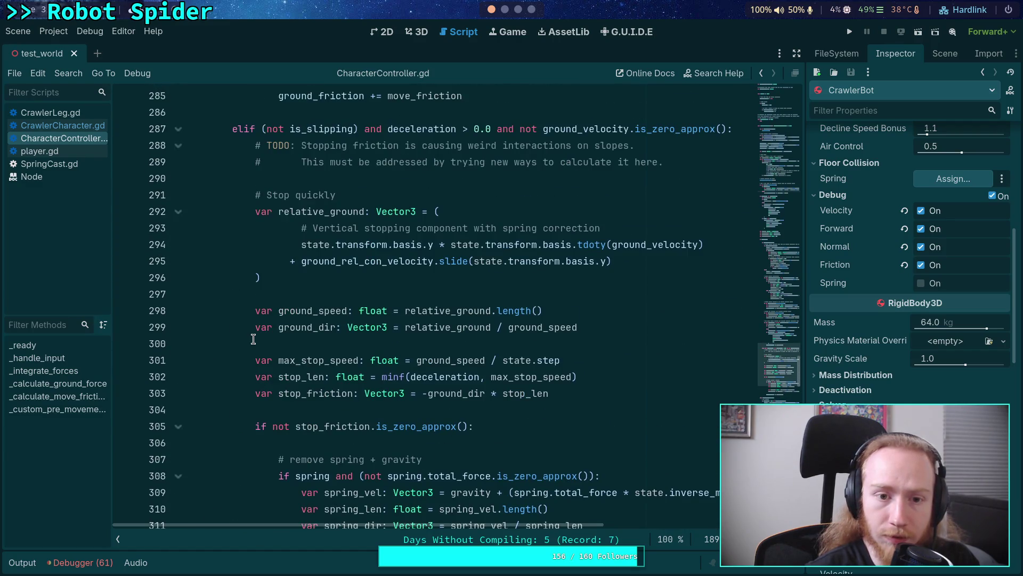
scroll(230, 320, up, 10)
scroll(231, 319, up, 15)
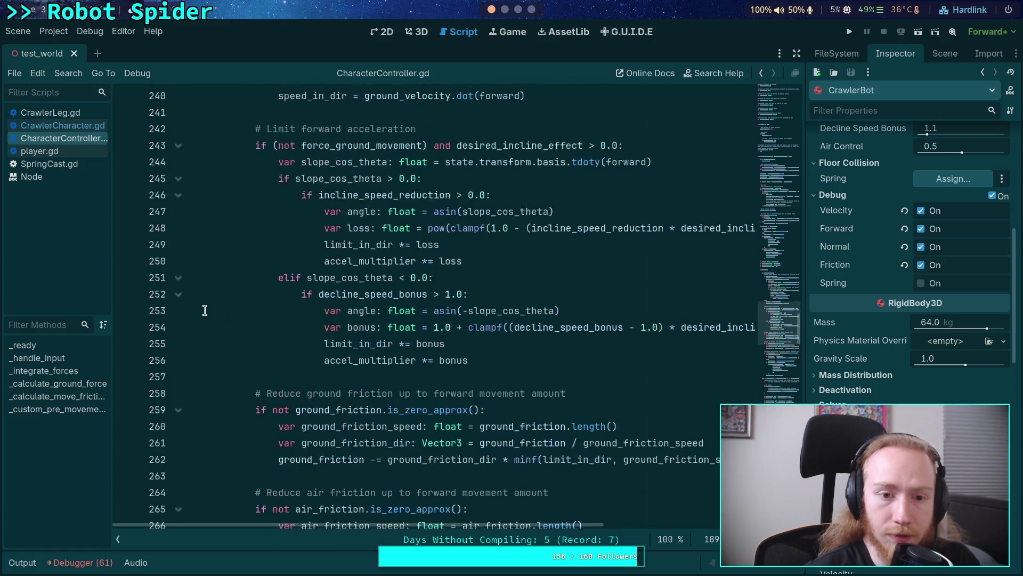
Step: Fold the has_desired_forward branch and select ground_velocity in the stopping-friction code on line 287
click(174, 279)
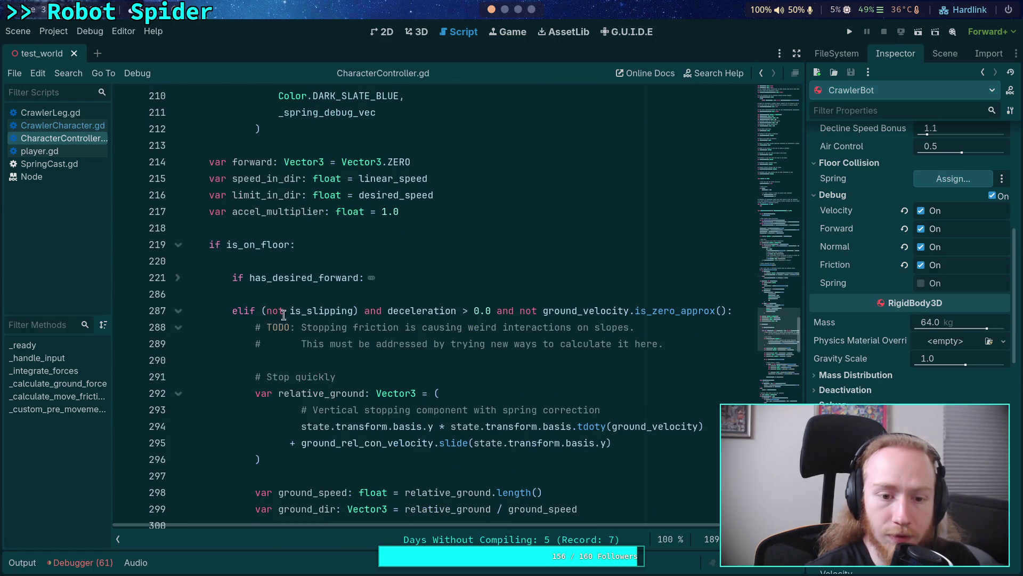
scroll(406, 308, down, 3)
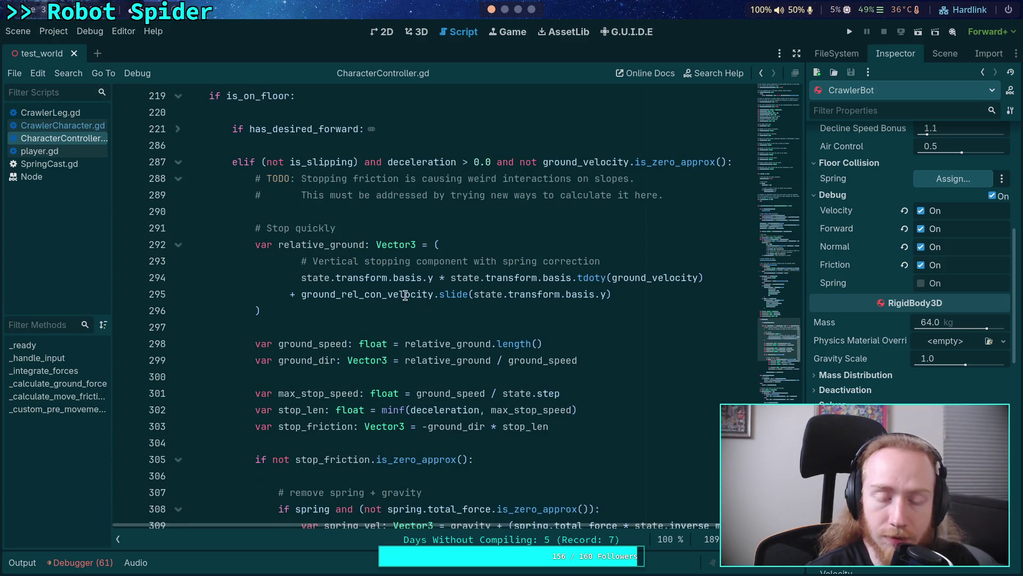
scroll(406, 308, down, 1)
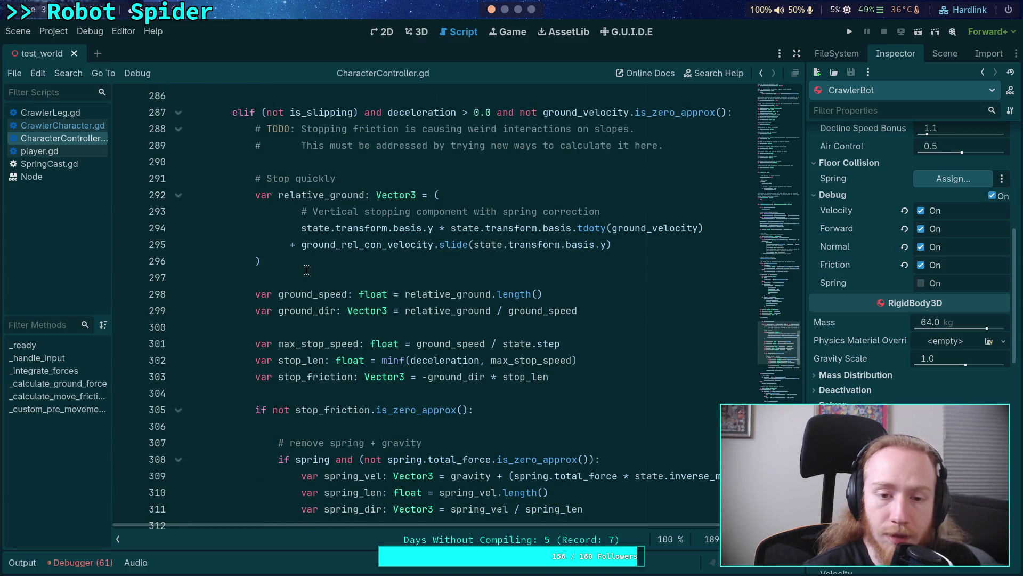
click(587, 110)
double_click(587, 110)
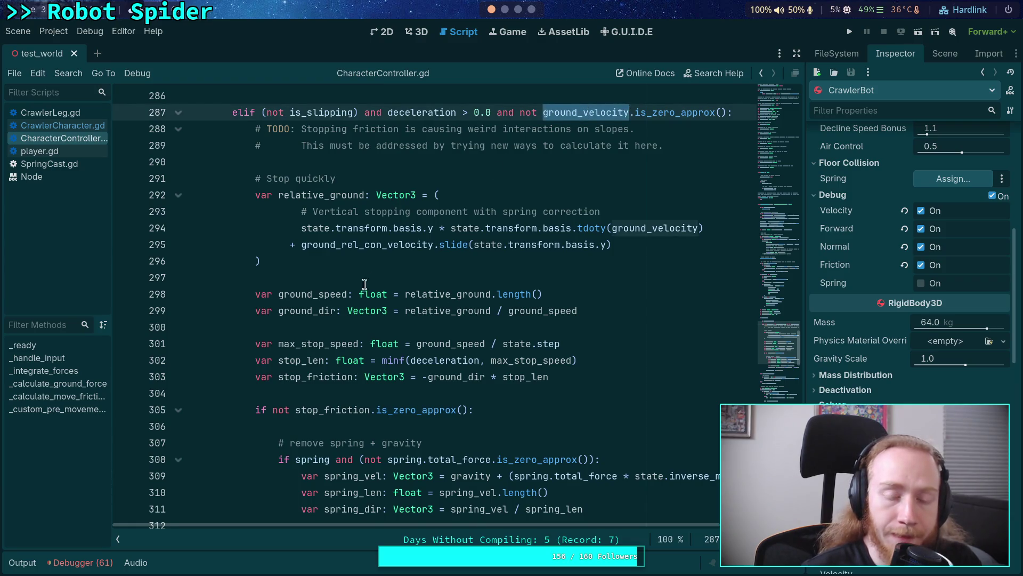
scroll(306, 297, up, 2)
scroll(307, 297, up, 2)
scroll(307, 296, up, 10)
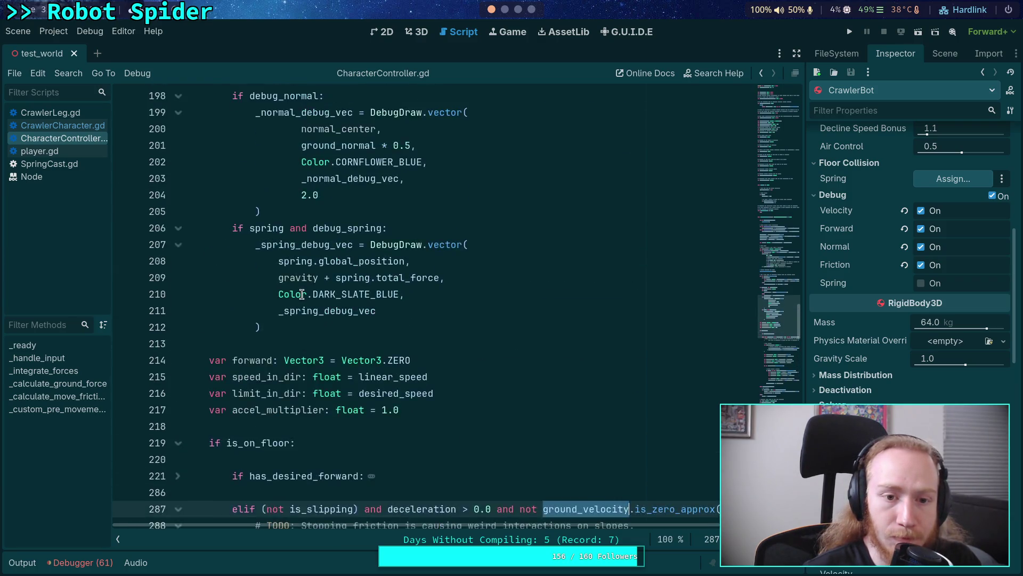
scroll(301, 293, up, 3)
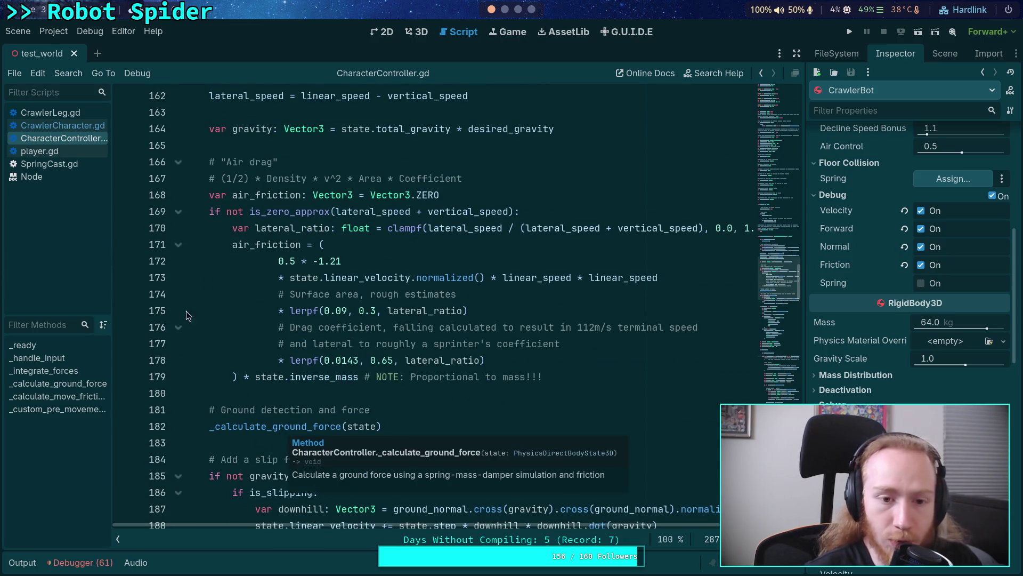
scroll(291, 352, down, 2)
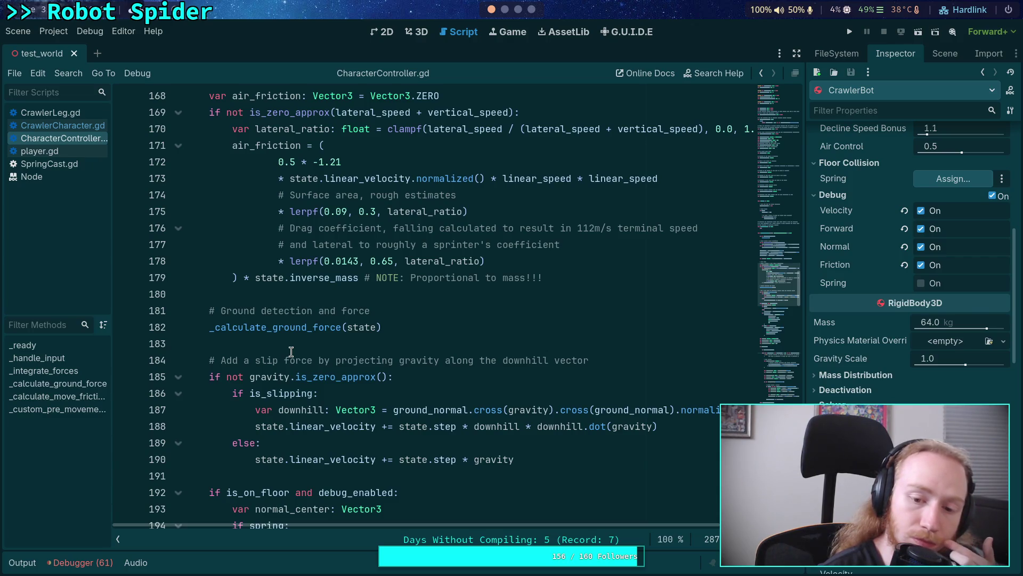
scroll(456, 528, right, 1)
drag(456, 529, 466, 529)
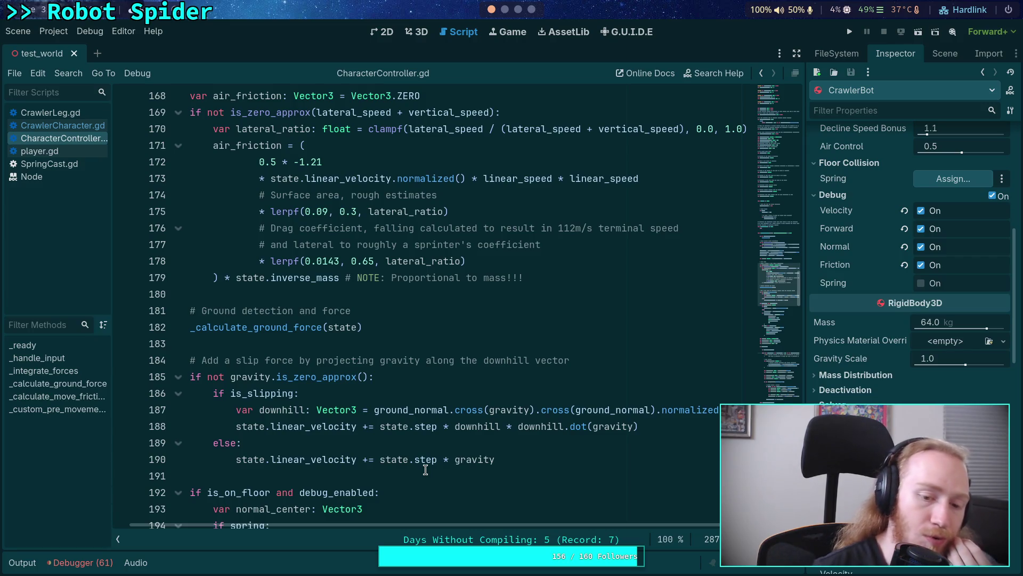
scroll(342, 529, left, 1)
drag(261, 443, 240, 394)
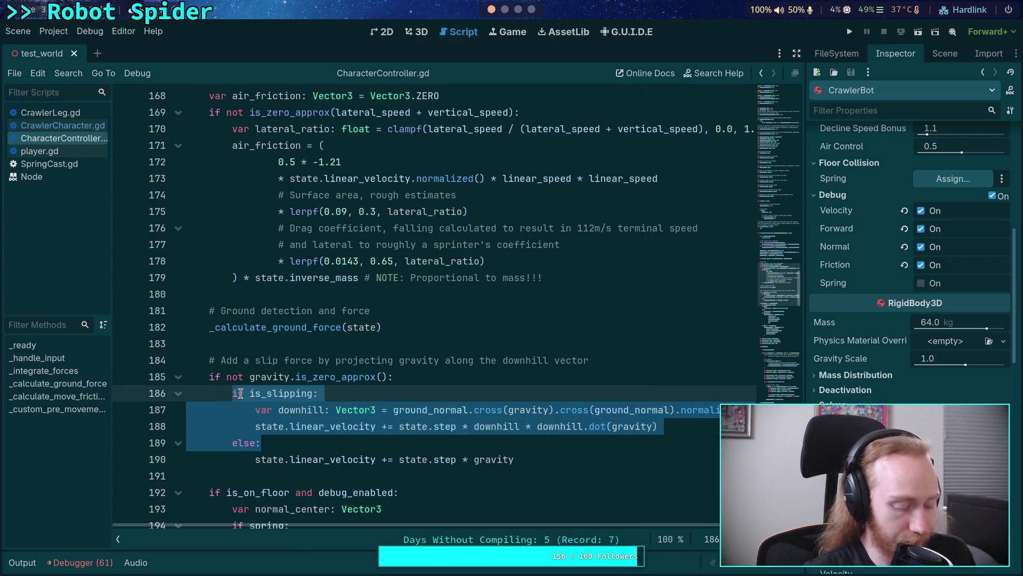
Step: Comment out the is_slipping lines and move the slip-force block (lines 184–190) above ground detection
key(ctrl+k)
click(295, 365)
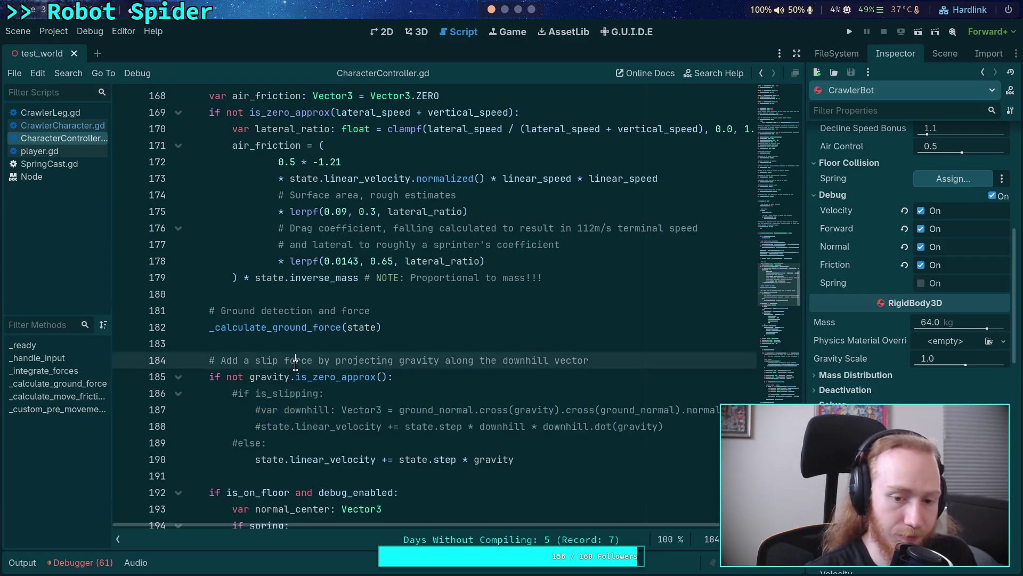
drag(295, 365, 312, 459)
key(alt+Up)
key(alt+Up)
key(alt+Up)
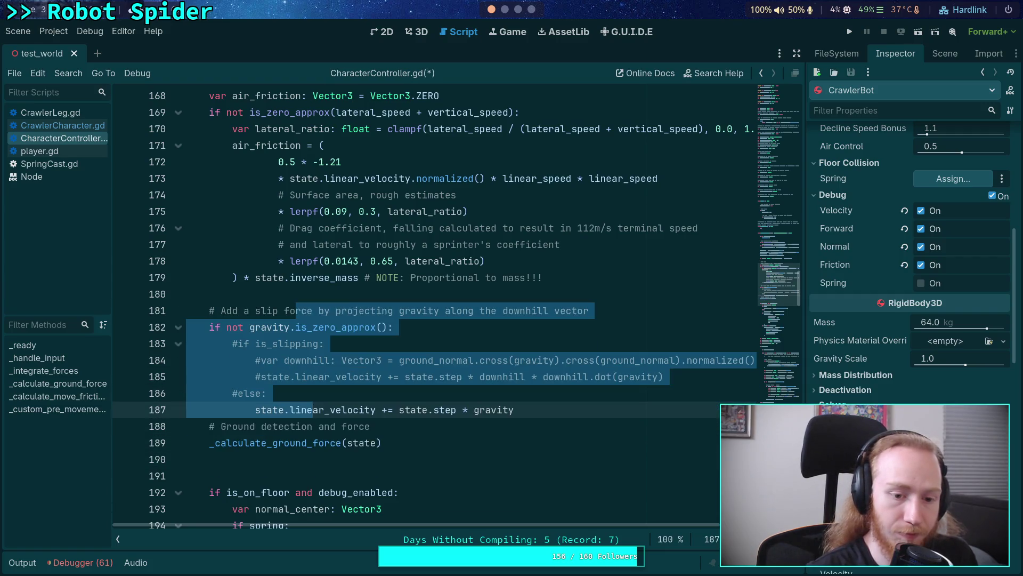
Step: Add a blank line after the moved block, save CharacterController.gd and run the game
key(End)
key(Return)
key(Up)
key(Up)
key(Up)
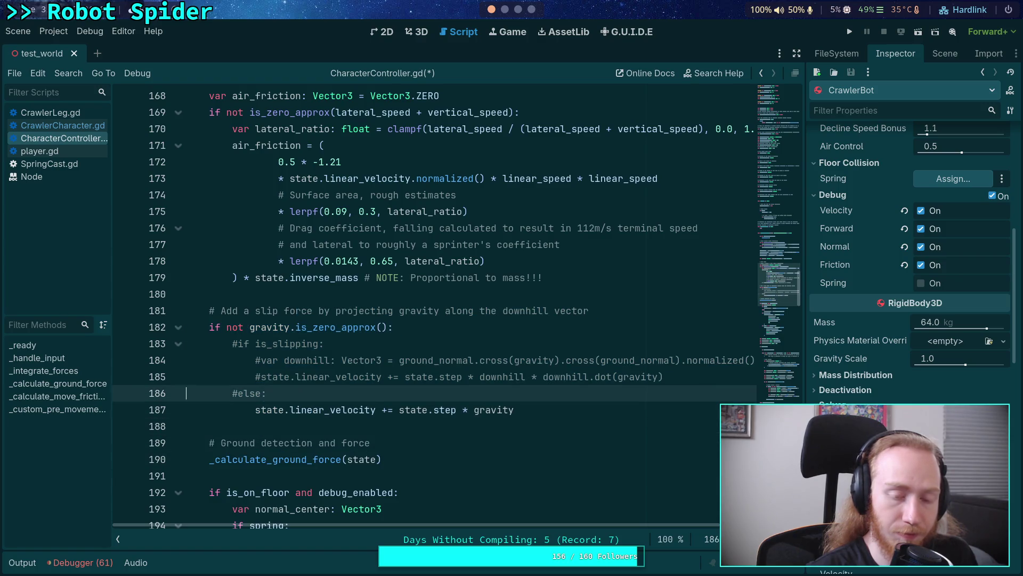
key(ctrl+s)
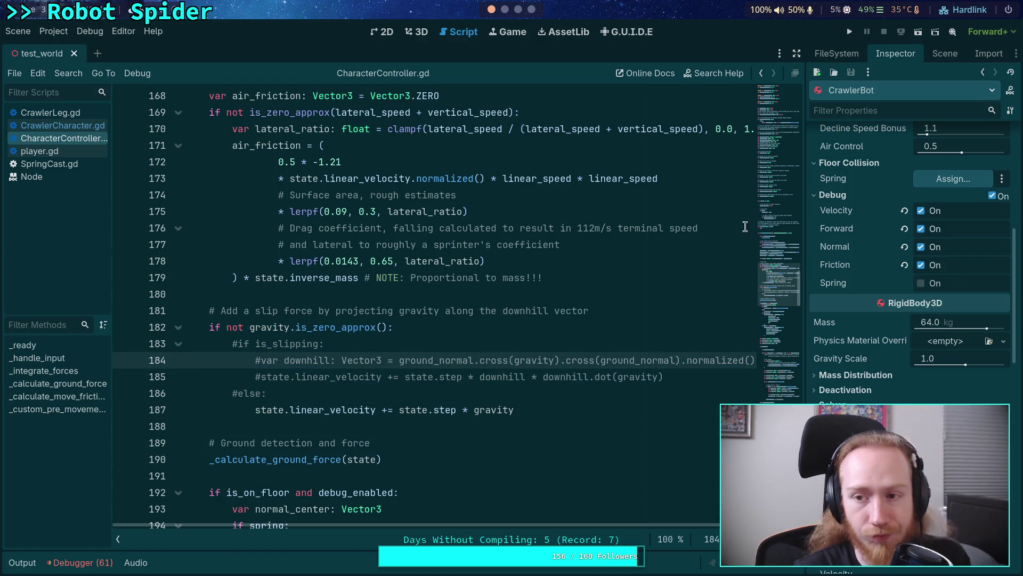
click(851, 34)
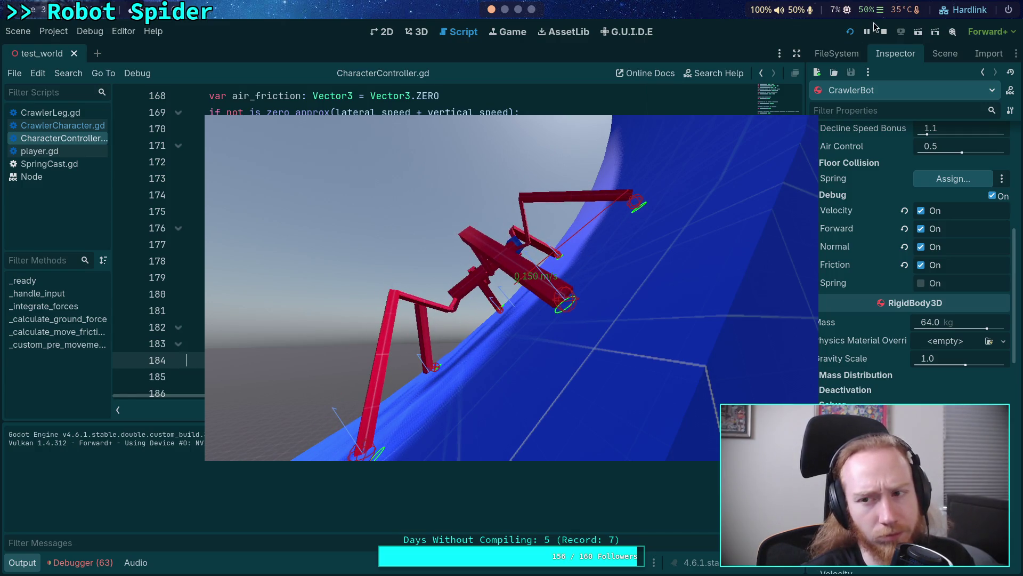
Step: Stop the spider's ramp test run with F8 and scroll back to the slip-force block
key(F8)
scroll(505, 288, down, 2)
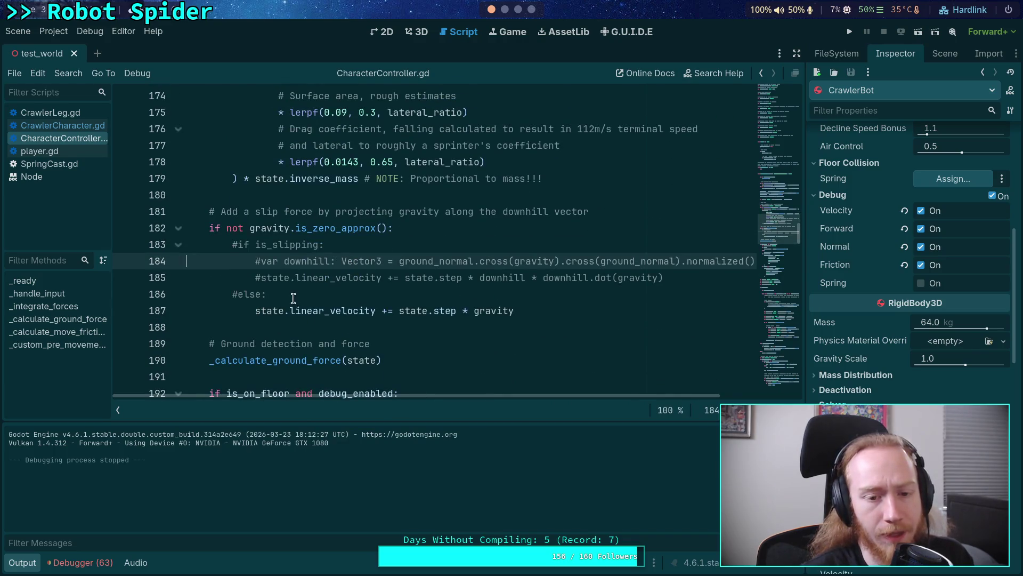
Step: Uncomment the slipping branch lines of the slip-force block with Ctrl+K
drag(267, 294, 256, 245)
key(BackSpace)
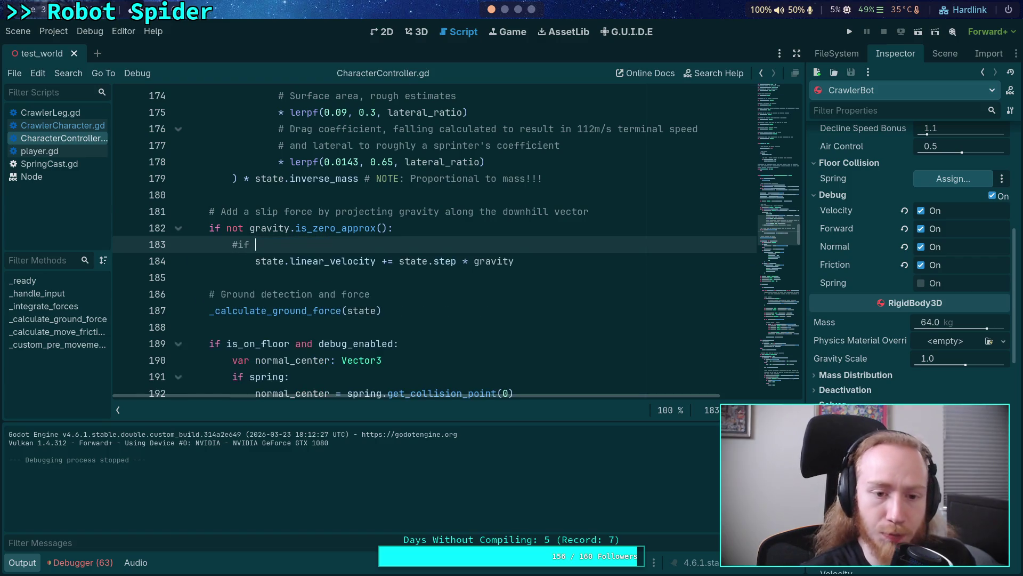
key(ctrl+z)
key(ctrl+k)
Step: Cut the slip-force block from its old position and remove the leftover blank line
mouse_move(265, 208)
mouse_down()
mouse_move(261, 296)
mouse_move(554, 306)
mouse_move(130, 190)
mouse_up()
click(555, 306)
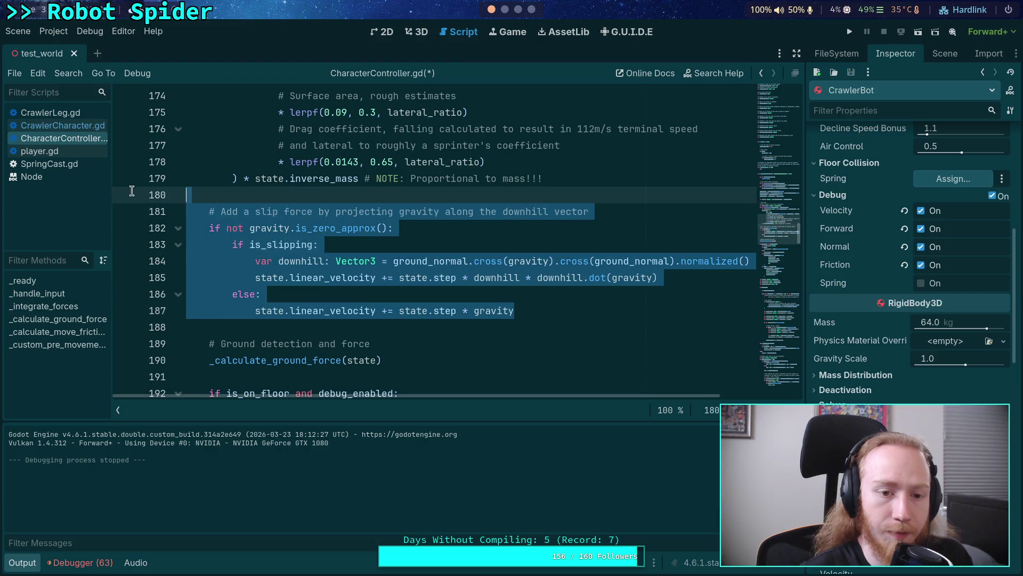
key(BackSpace)
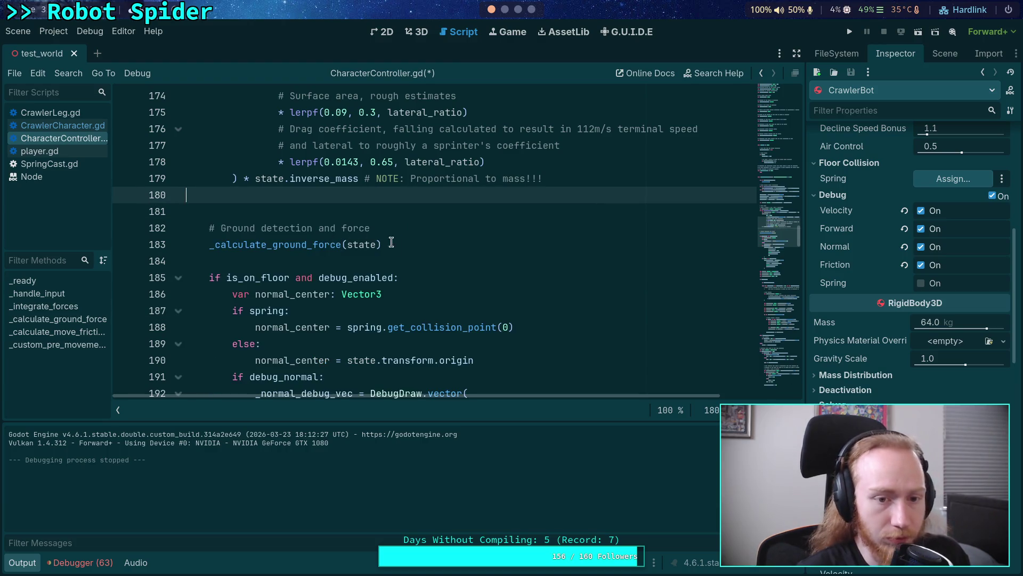
key(BackSpace)
scroll(428, 268, down, 10)
scroll(428, 268, down, 20)
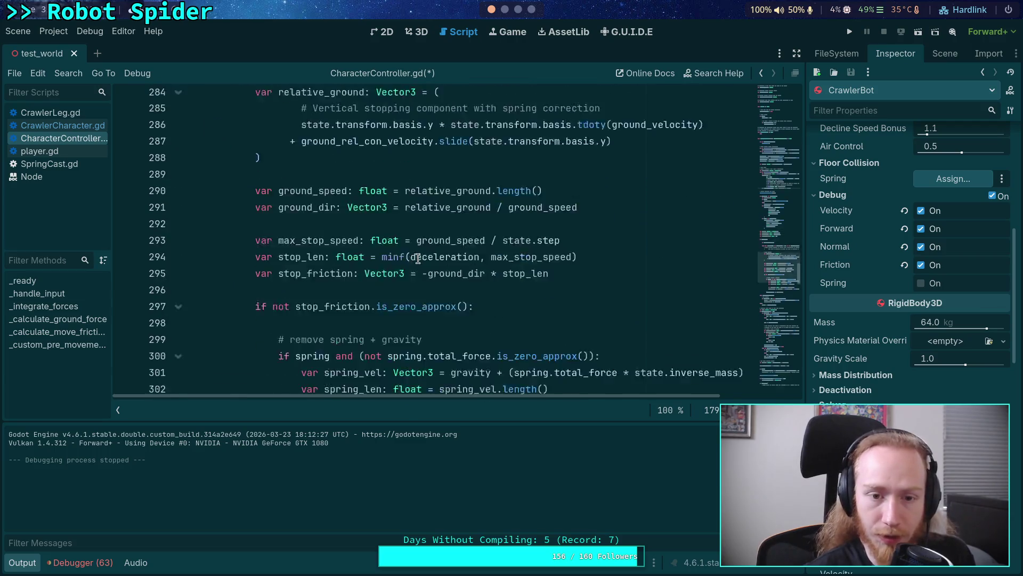
scroll(420, 253, down, 6)
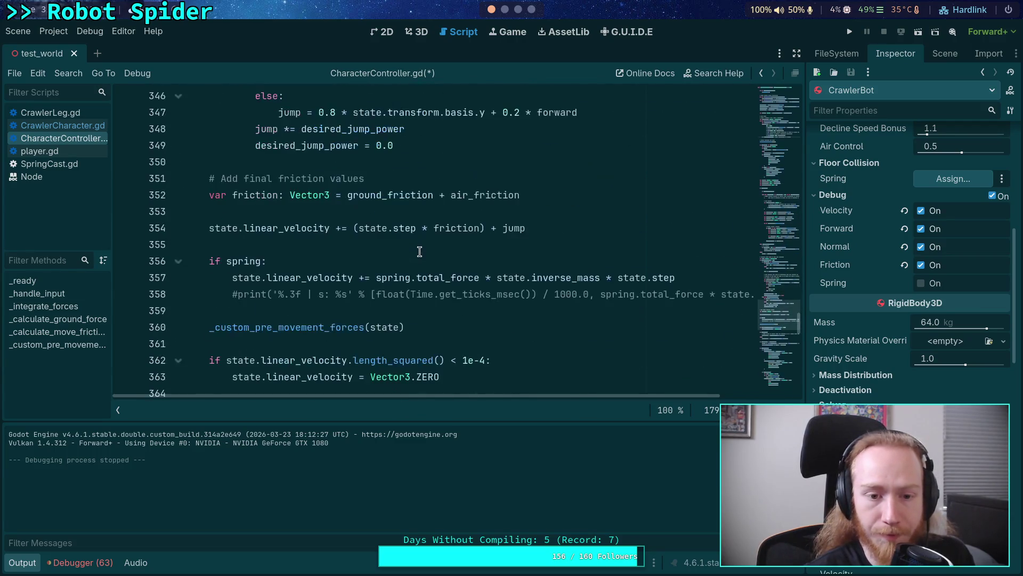
scroll(330, 267, down, 2)
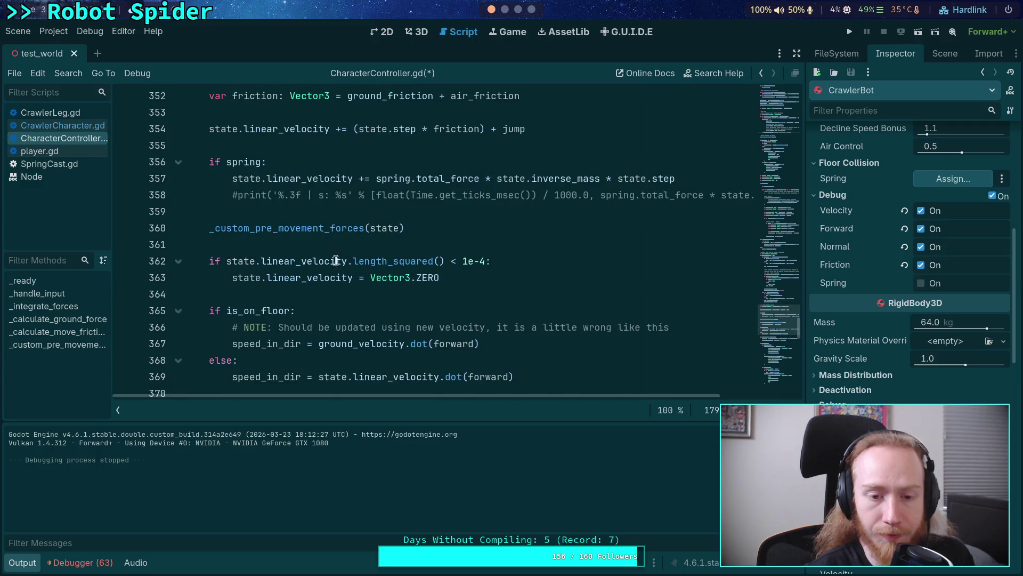
Step: Paste the slip-force block after the friction velocity update, remove the extra blank line, and save
click(339, 144)
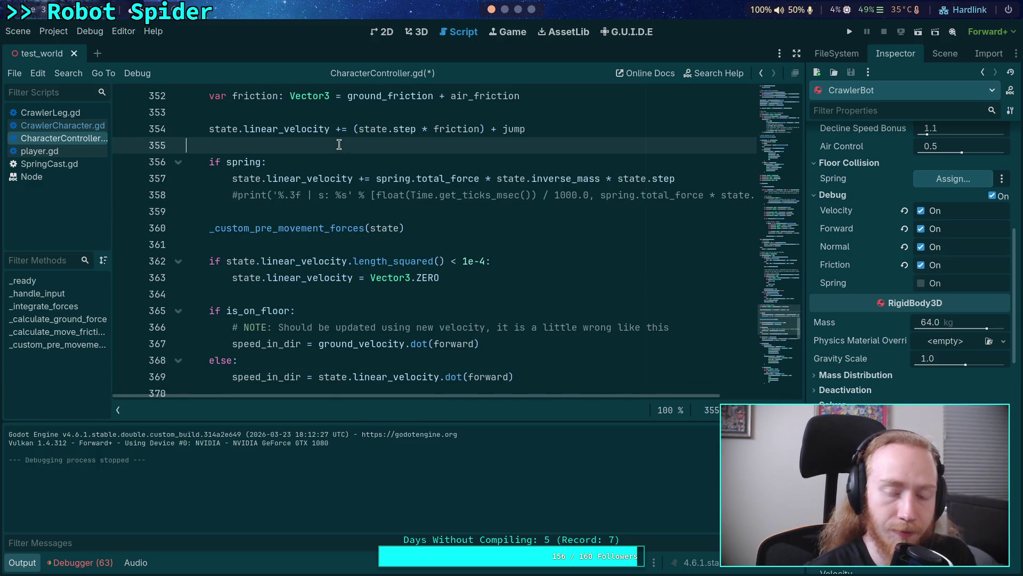
key(Return)
key(Return)
text(# Add a slip force by projecting gravity along the downhill vector 	if not gravity.is_zero_approx(): 		if is_slipping: 			var downhill: Vector3 = ground_normal.cross(gravity).cross(ground_normal).normalized() 			state.linear_velocity += state.step * downhill * downhill.dot(gravity) 		else: 			state.linear_velocity += state.step * gravity)
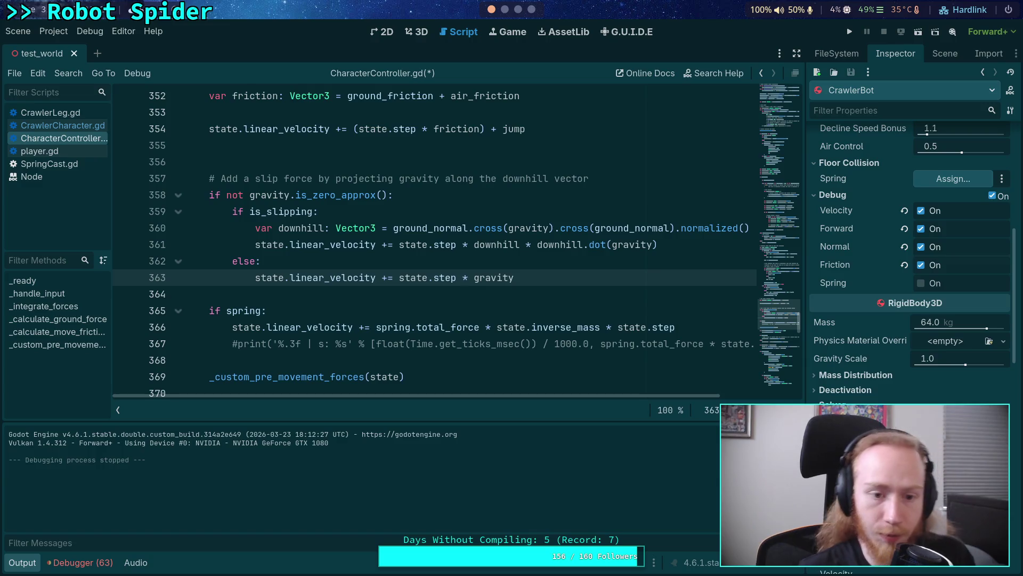
click(245, 162)
key(BackSpace)
key(ctrl+s)
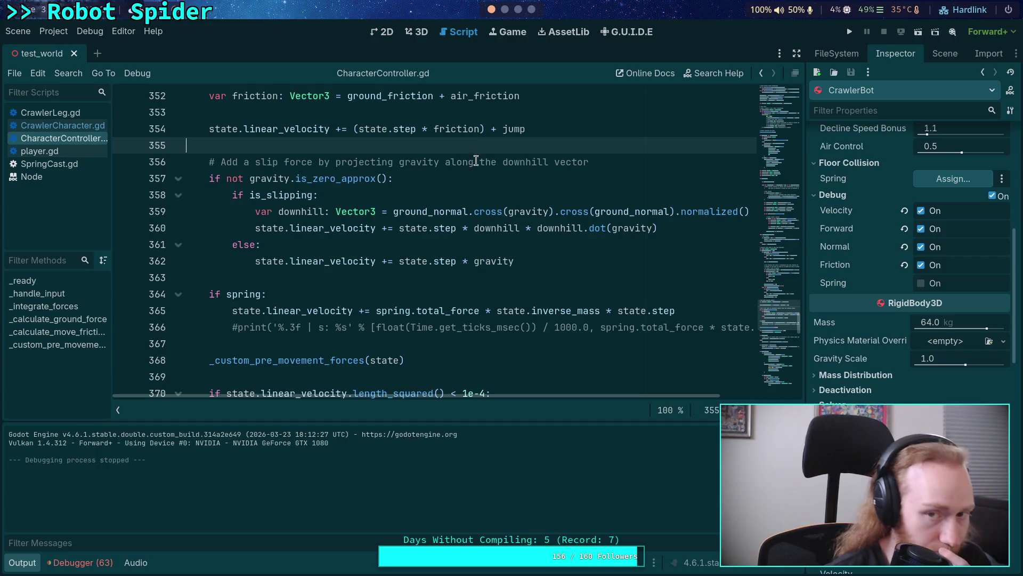
click(505, 10)
Step: Run git diff in the terminal to review the CrawlerLeg.gd changes, then return to Godot
text(git diff)
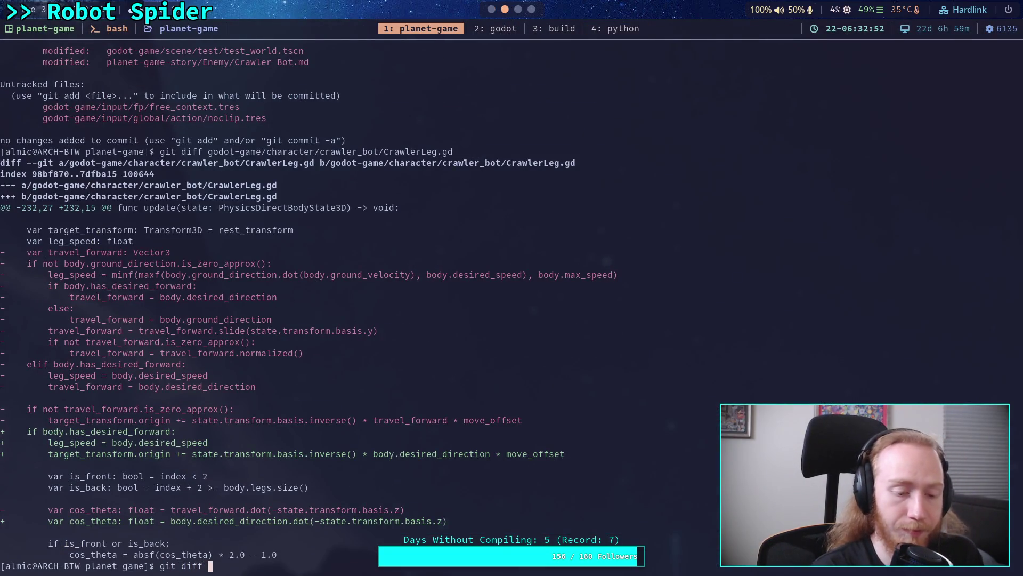
click(491, 9)
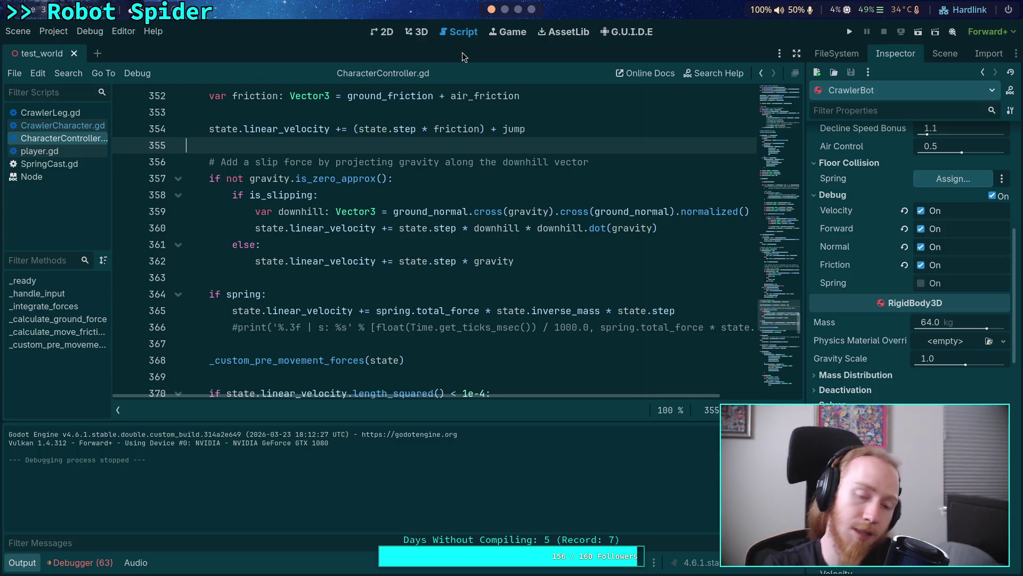
Step: Open CrawlerCharacter.gd at the impulse block with the side panels and Output panel hidden
click(94, 127)
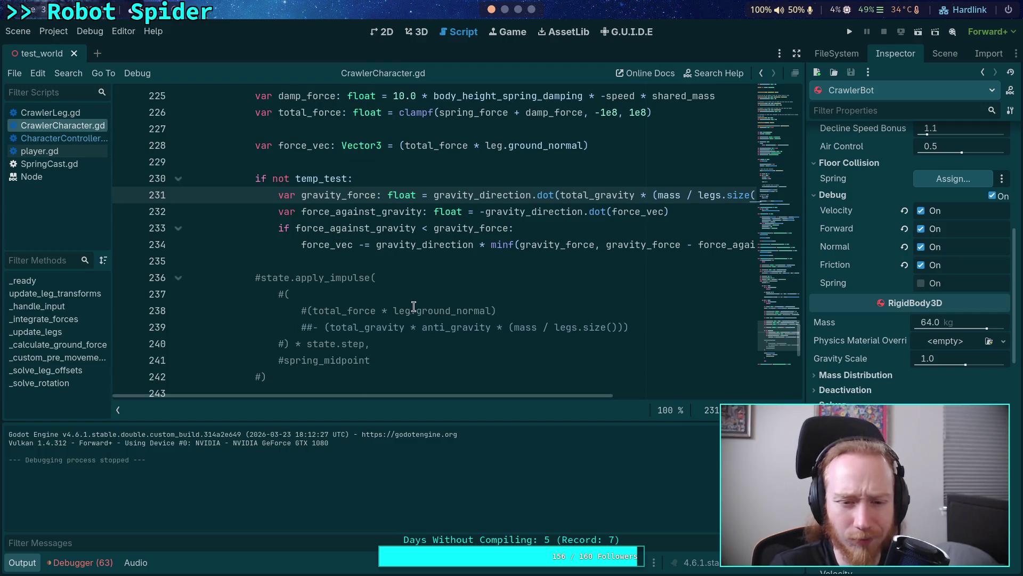
click(429, 298)
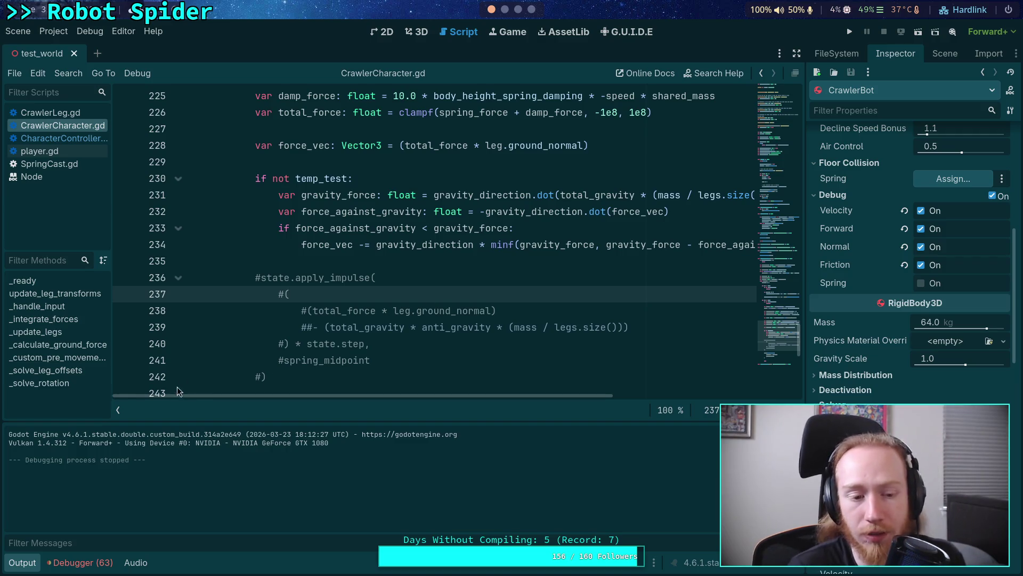
click(118, 408)
scroll(331, 308, down, 3)
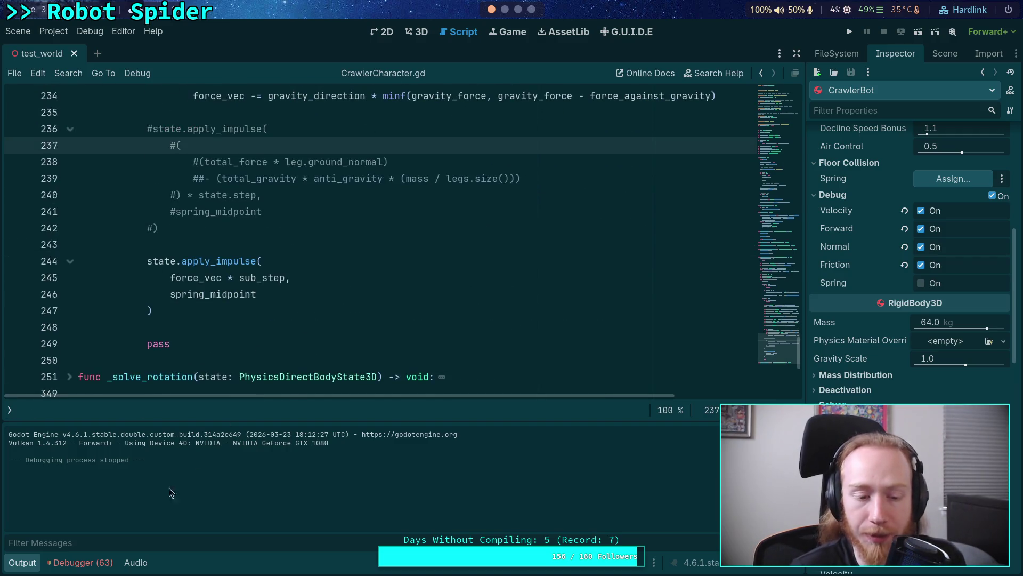
click(23, 563)
scroll(297, 439, up, 4)
Step: Select the apply_impulse call on lines 244–246 to inspect it
drag(155, 509, 147, 459)
click(238, 431)
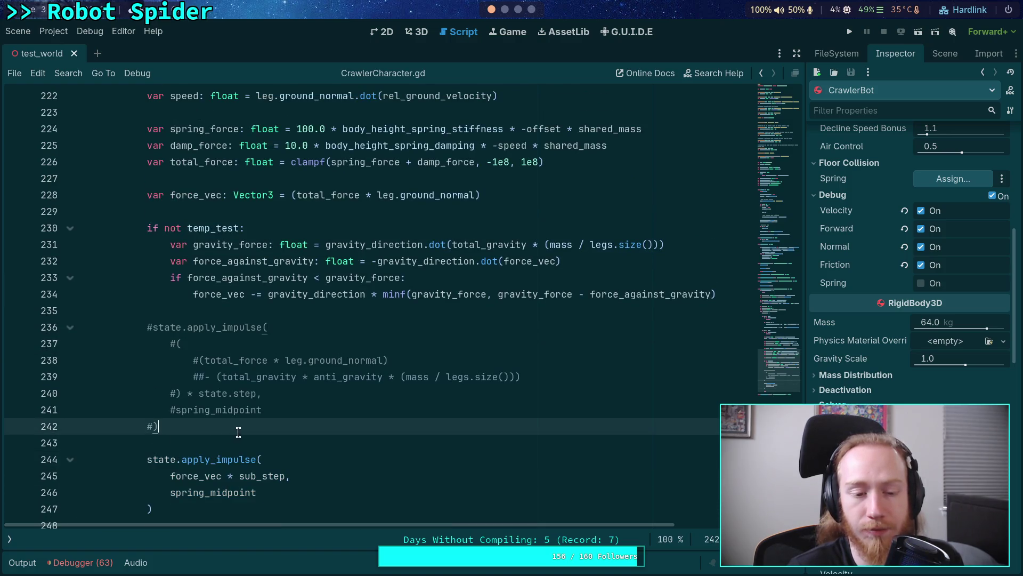
drag(155, 508, 146, 461)
click(202, 435)
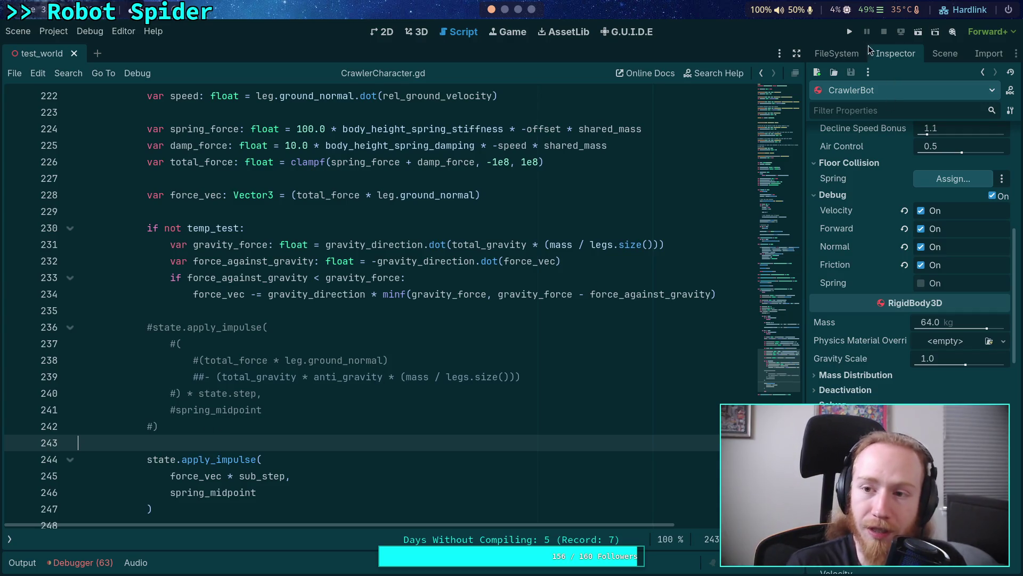
Step: Run the game to re-test the spider on the ramp, then stop it
click(849, 32)
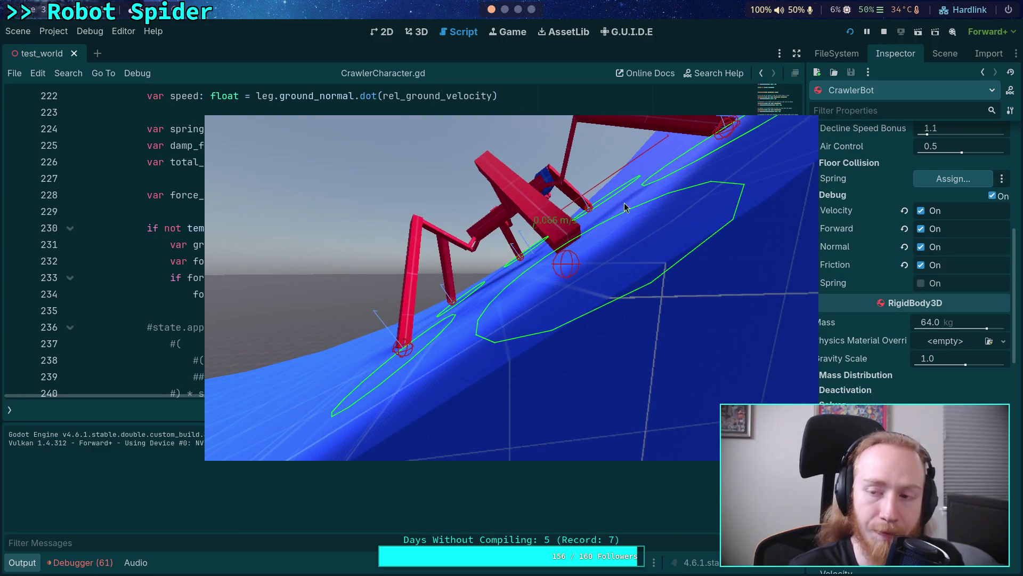
click(884, 33)
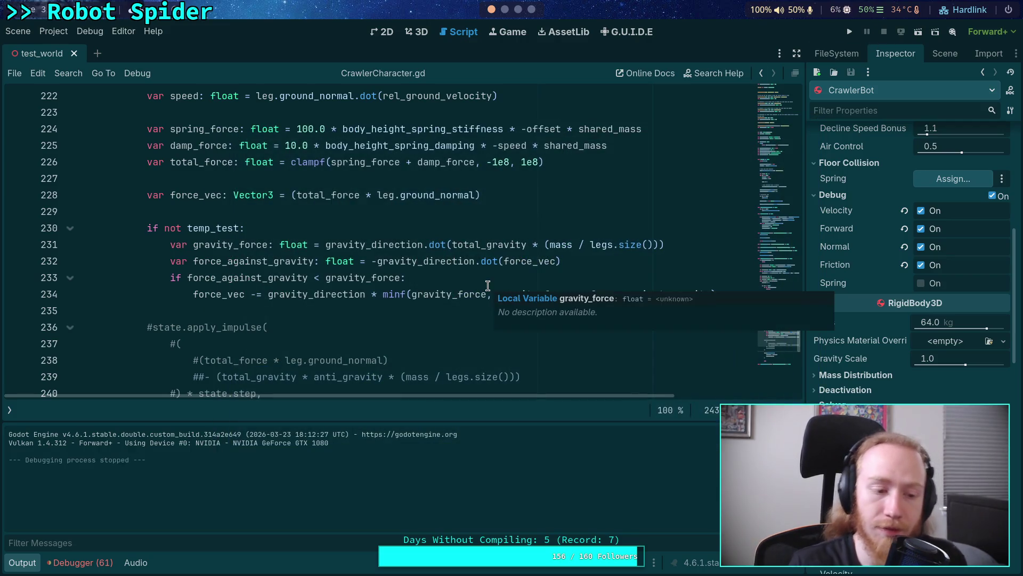
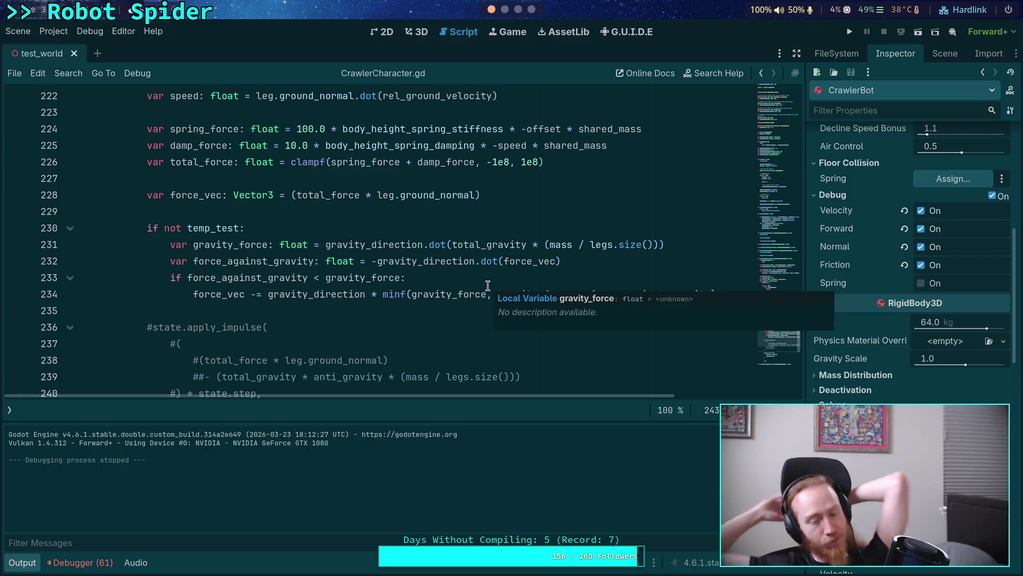
Step: Select the iteration, max_iterations and while-loop setup on lines 196–199 and collapse the Output panel
scroll(376, 307, up, 5)
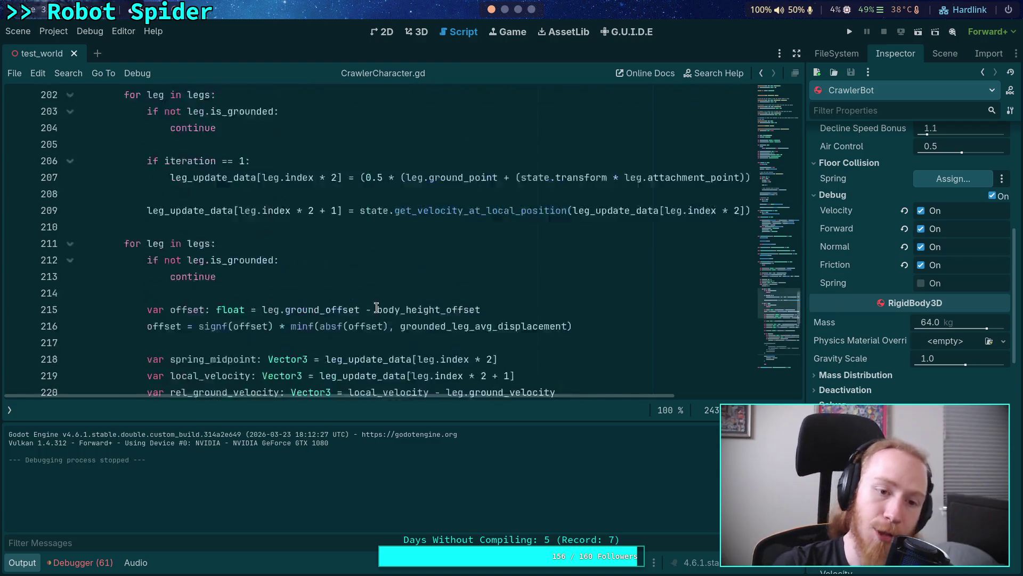
scroll(377, 307, up, 5)
drag(281, 273, 101, 261)
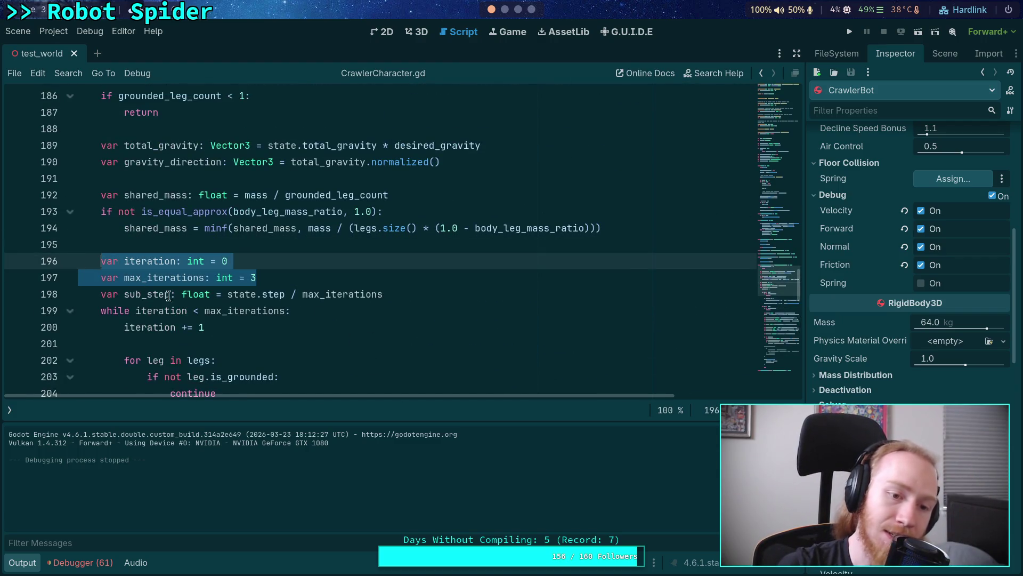
click(24, 564)
mouse_move(305, 310)
mouse_down()
mouse_move(143, 288)
mouse_move(81, 260)
mouse_move(102, 260)
mouse_move(106, 249)
mouse_move(101, 259)
mouse_up()
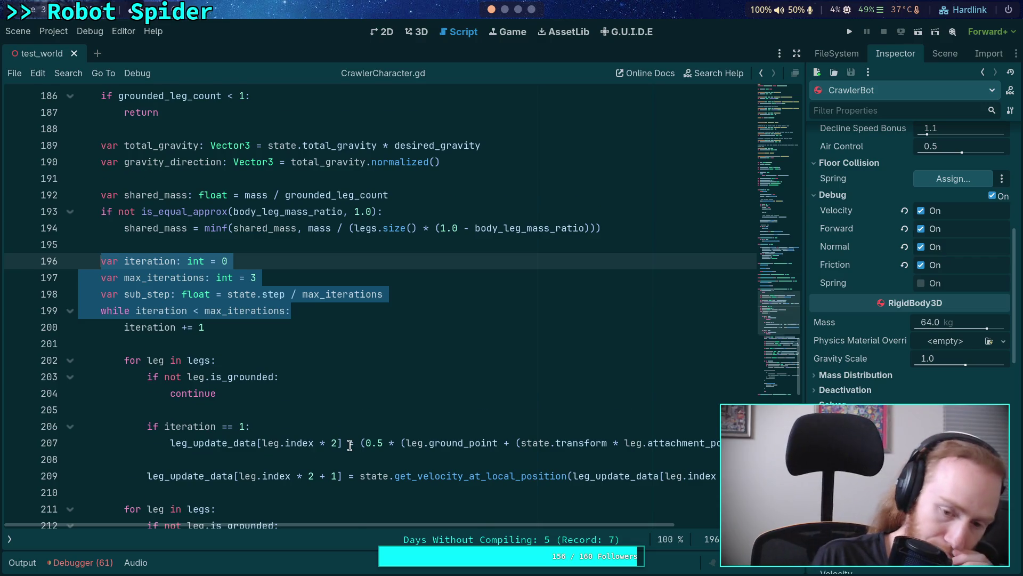
Step: Scroll down through the spring-force loop to review the leg midpoint and velocity code
scroll(319, 451, down, 4)
scroll(350, 445, down, 2)
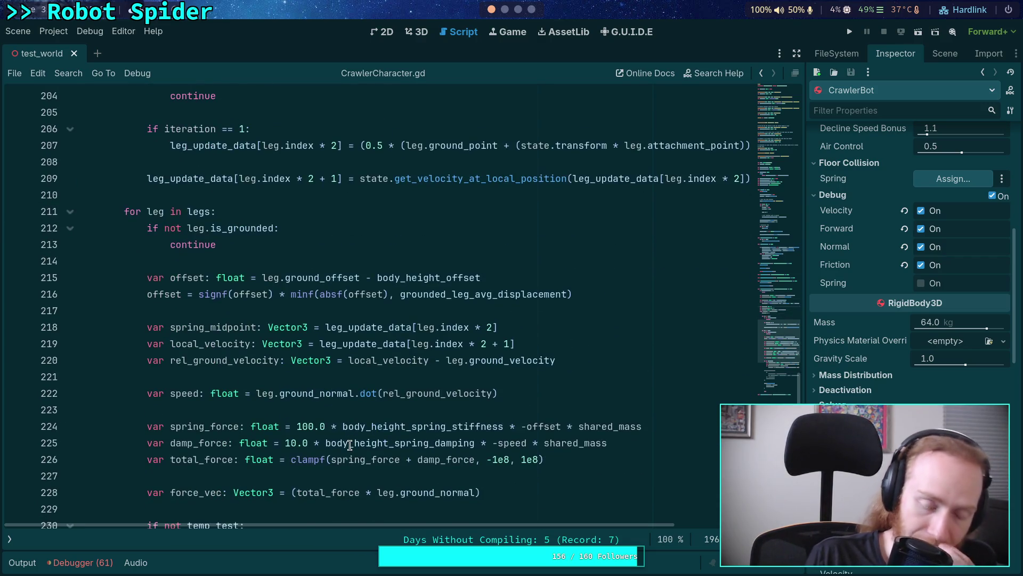
scroll(350, 445, down, 1)
scroll(350, 445, down, 2)
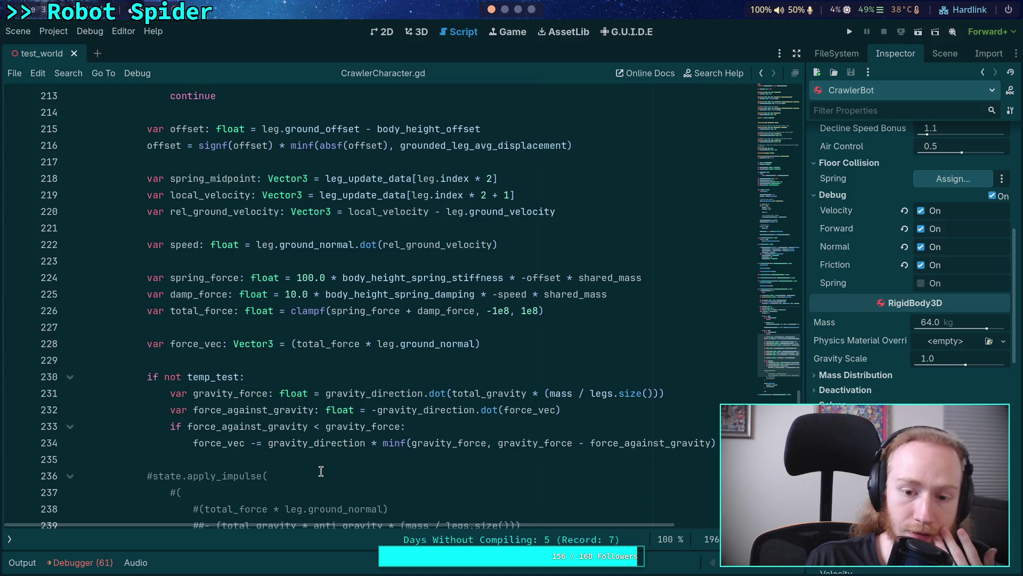
scroll(321, 471, down, 1)
scroll(321, 471, down, 4)
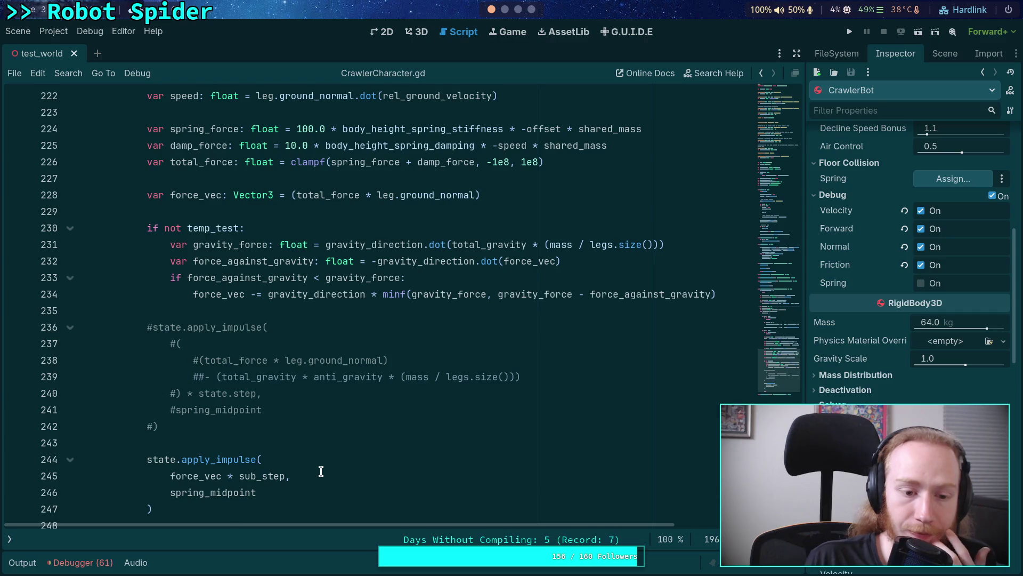
Step: Return to blank line 210, place the caret there, and bring up the Project menu
scroll(321, 471, up, 2)
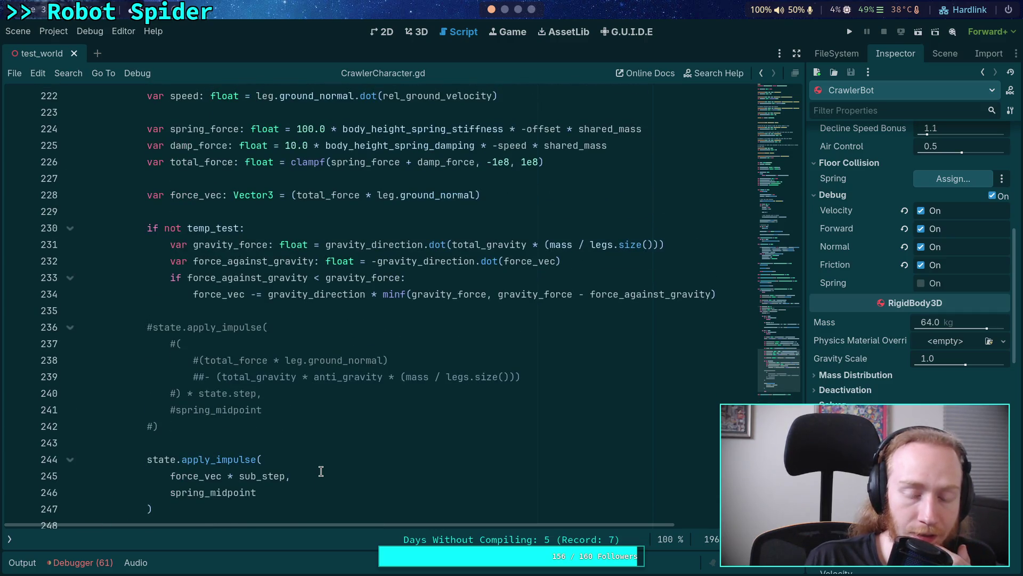
scroll(321, 471, up, 1)
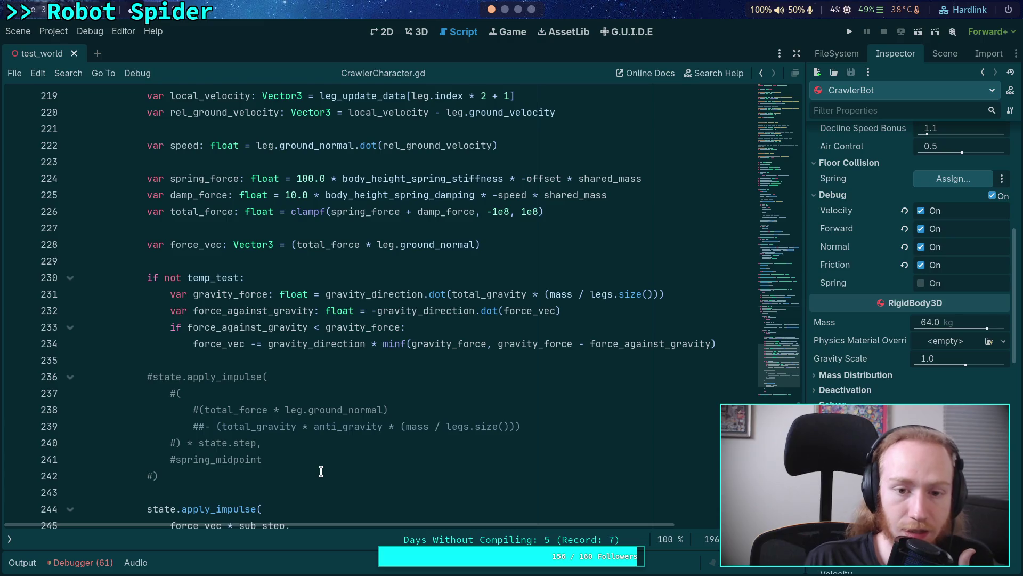
scroll(321, 471, up, 2)
scroll(321, 471, up, 4)
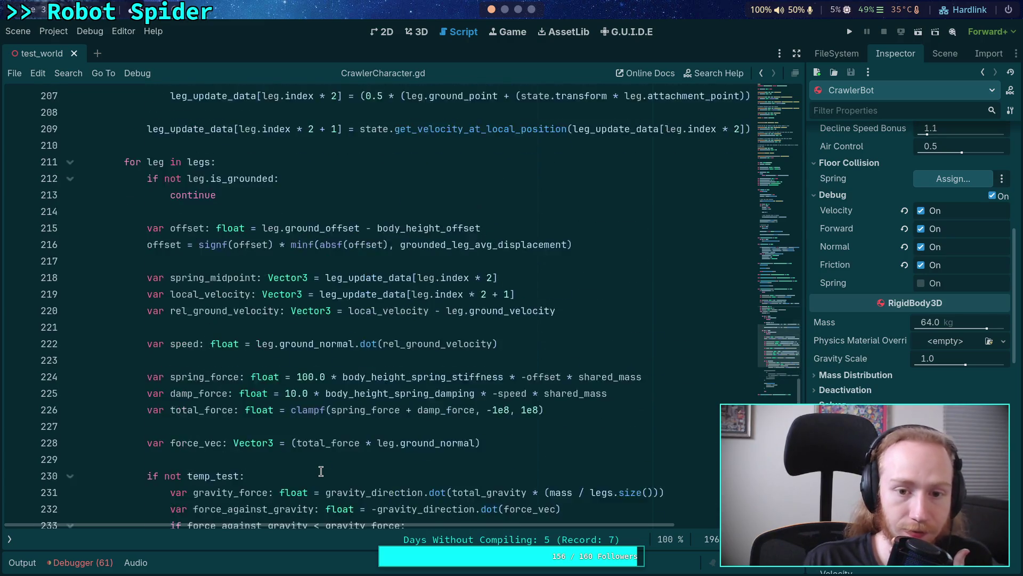
scroll(321, 471, up, 3)
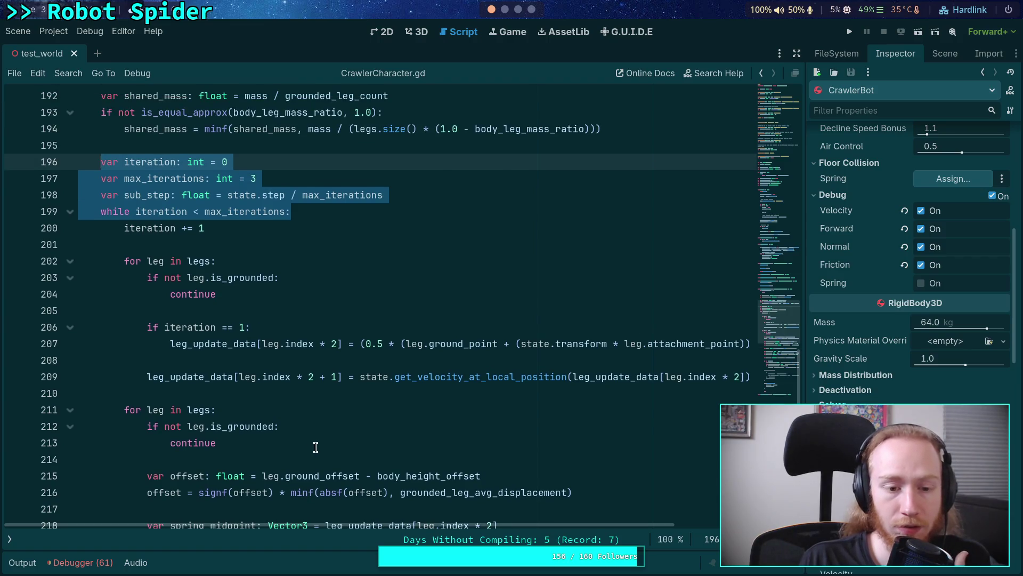
scroll(315, 447, up, 1)
click(317, 444)
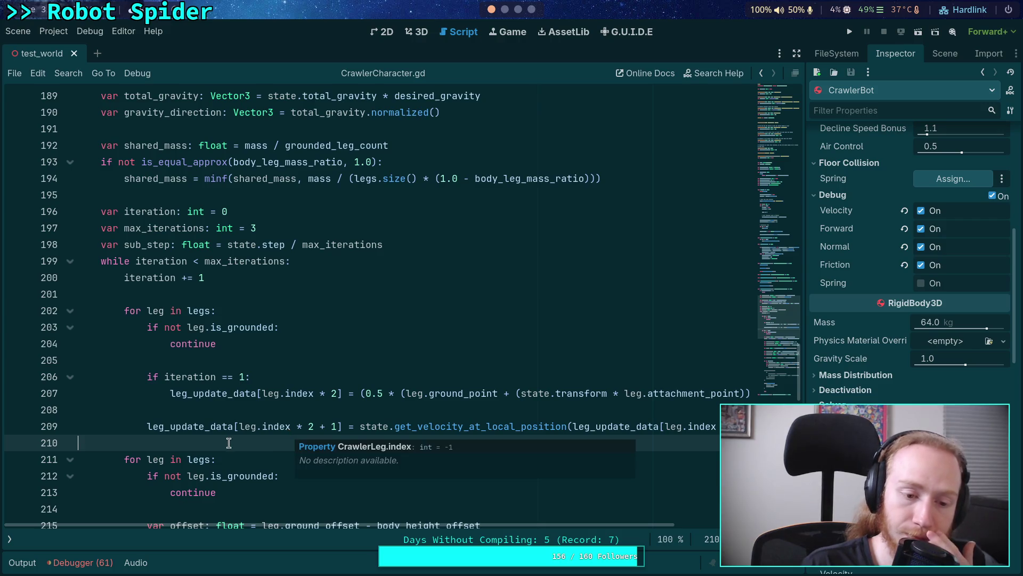
click(54, 32)
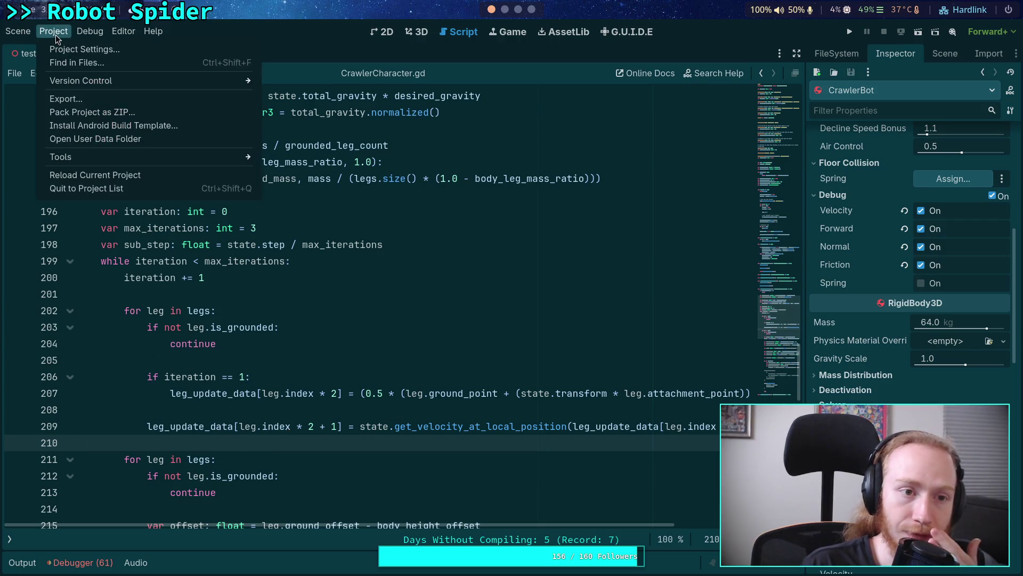
Step: Check the Jolt Physics 3D simulation steps (Velocity Steps 10, Position Steps 2) in Project Settings, then close it
click(72, 49)
scroll(336, 277, down, 10)
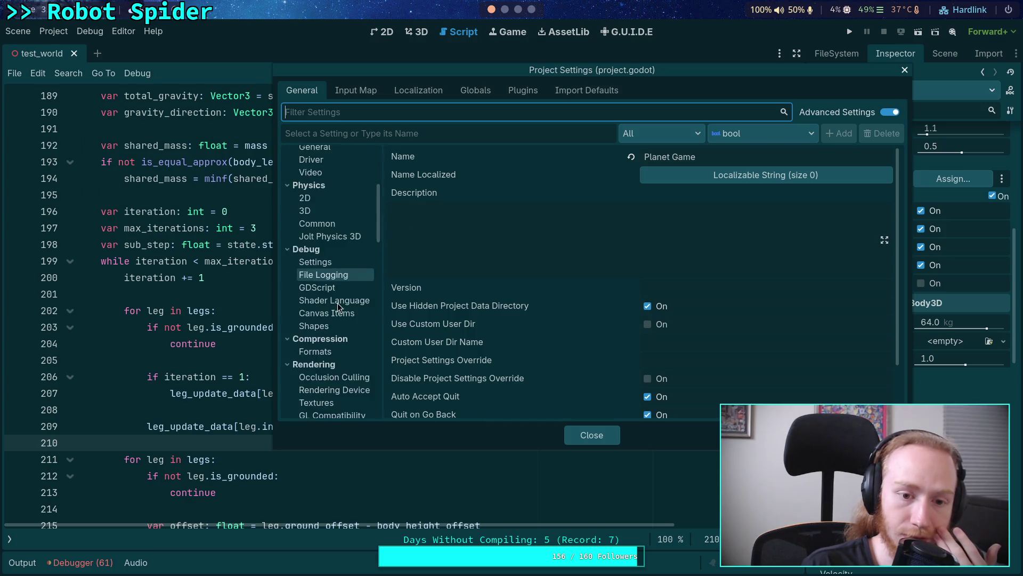
scroll(339, 304, down, 12)
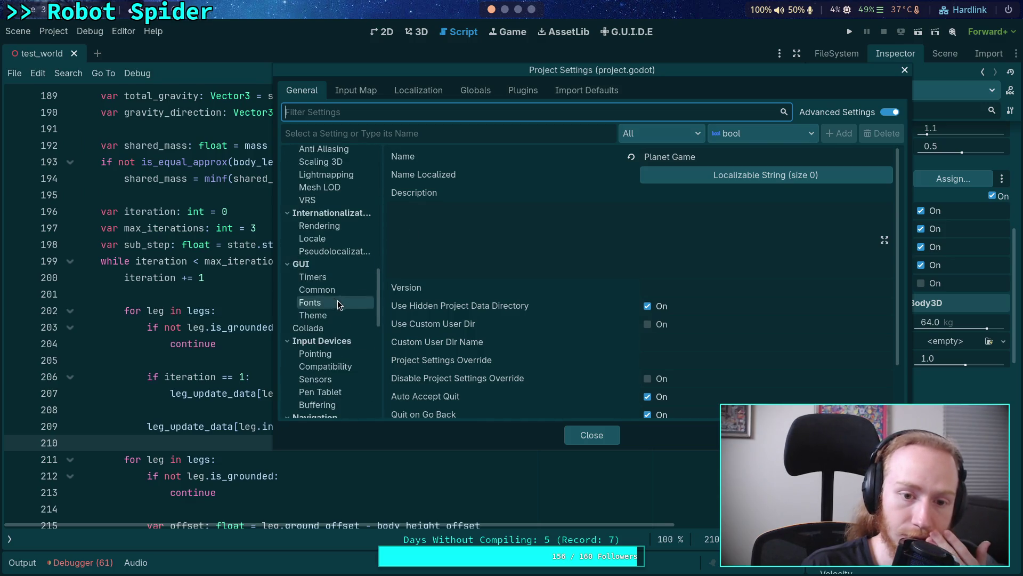
scroll(323, 323, down, 8)
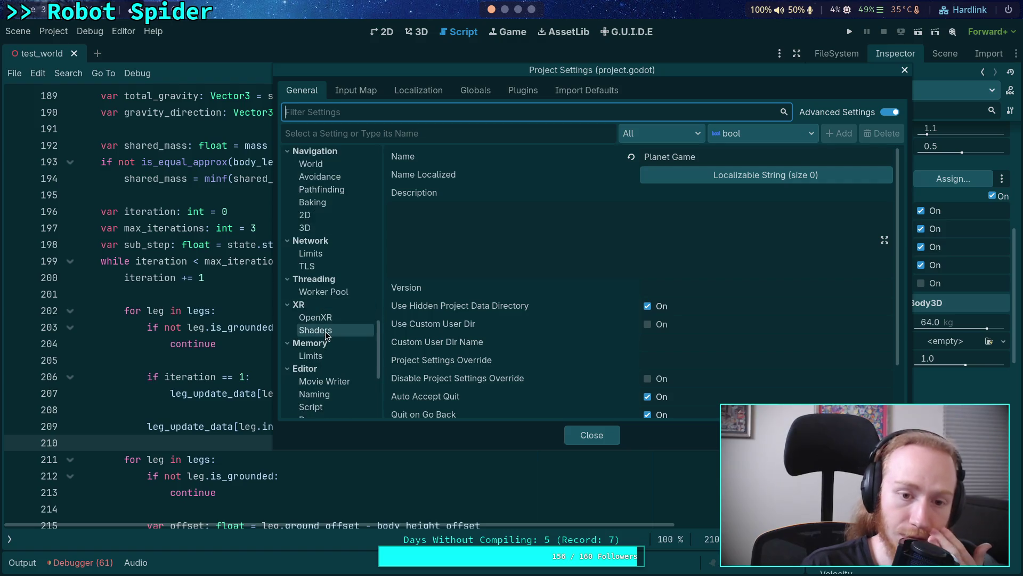
scroll(328, 332, down, 2)
scroll(331, 326, up, 10)
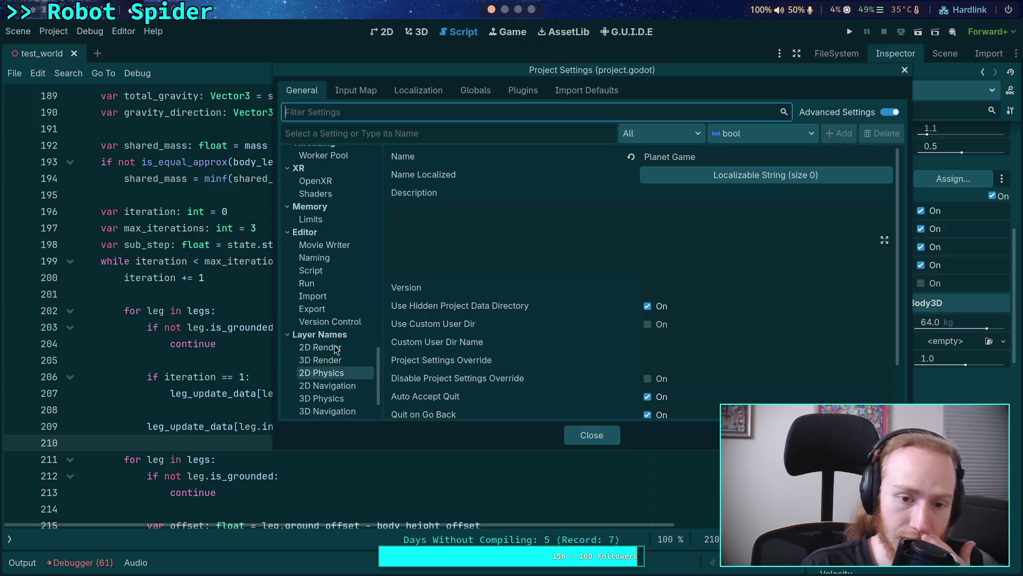
scroll(332, 322, up, 10)
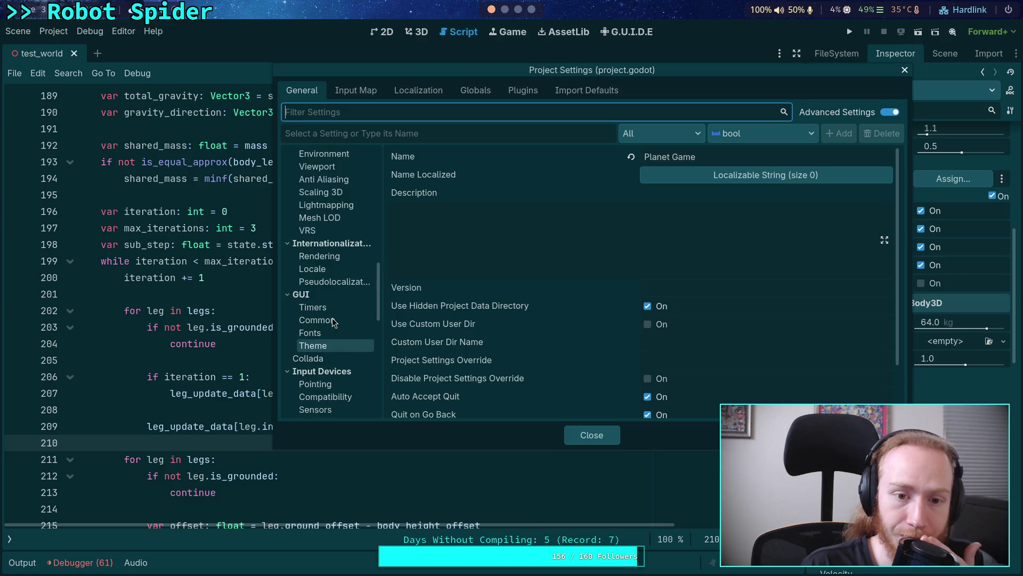
scroll(332, 320, up, 5)
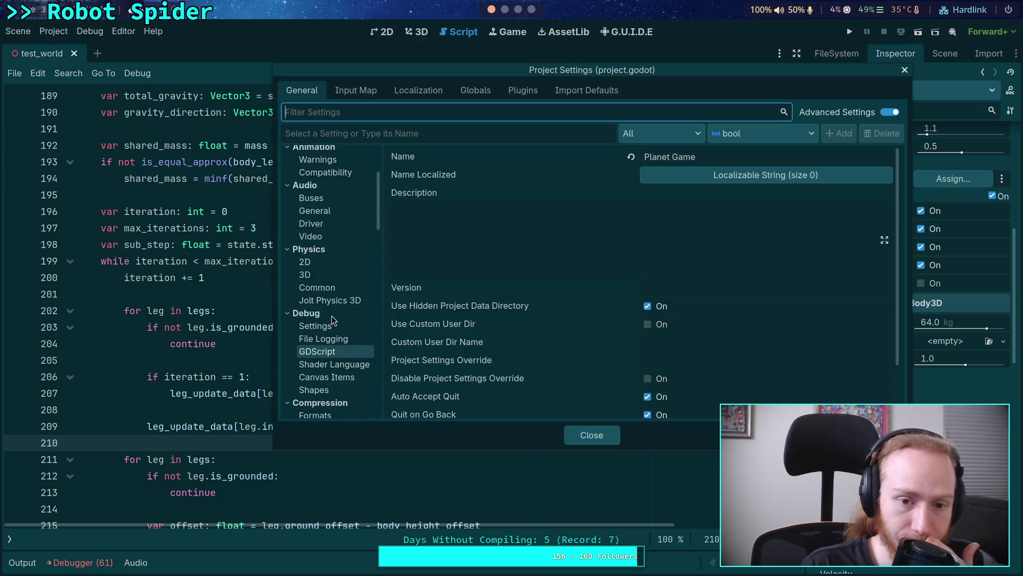
click(318, 301)
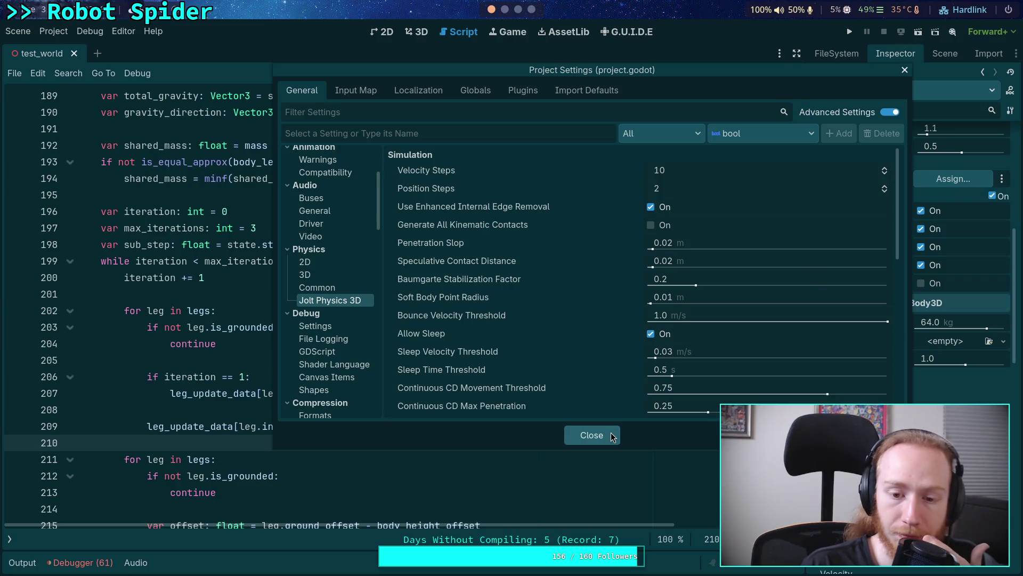
click(611, 433)
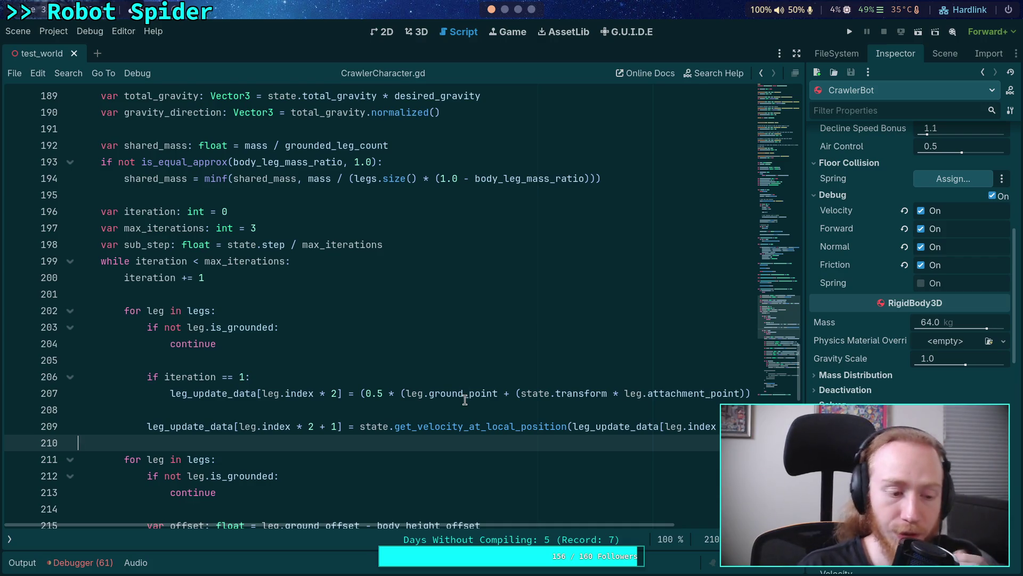
Step: Review the leg impulse code, keeping state.apply_impulse(force_vec * sub_step, spring_midpoint) below the commented-out line 244
mouse_move(465, 400)
scroll(465, 399, down, 3)
scroll(465, 400, up, 3)
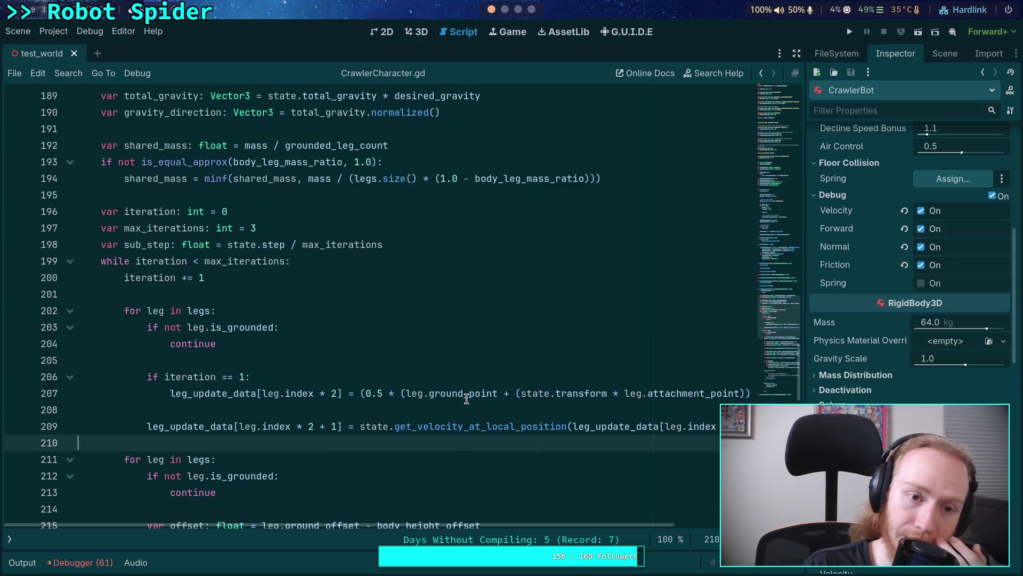
scroll(360, 438, down, 2)
click(300, 410)
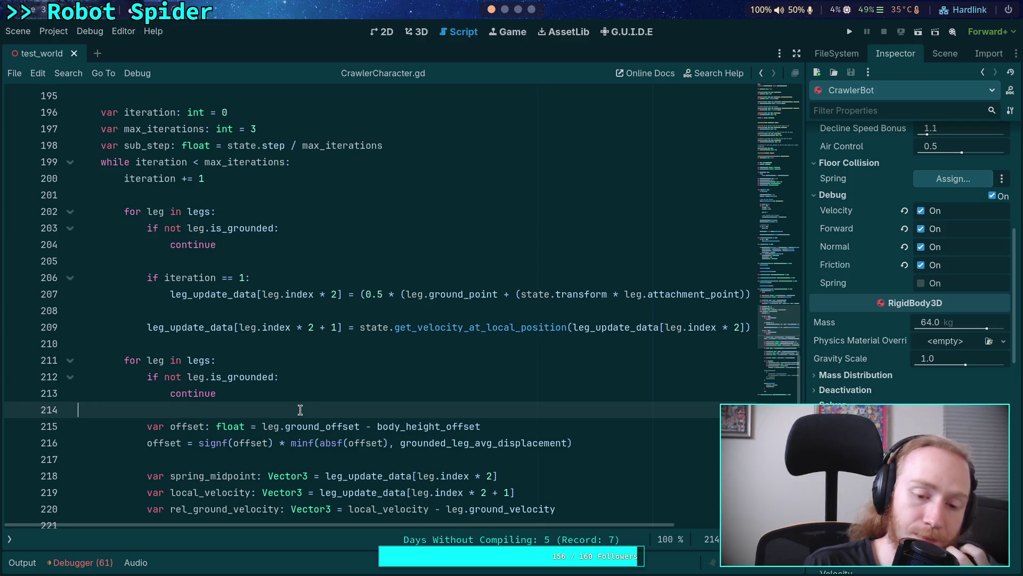
scroll(301, 410, down, 2)
scroll(301, 410, down, 4)
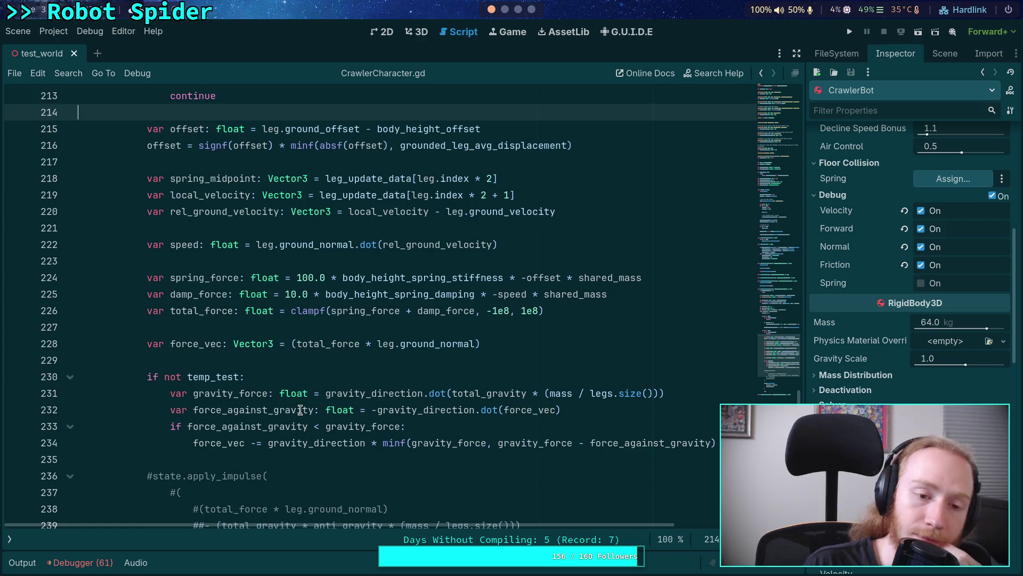
scroll(301, 410, down, 4)
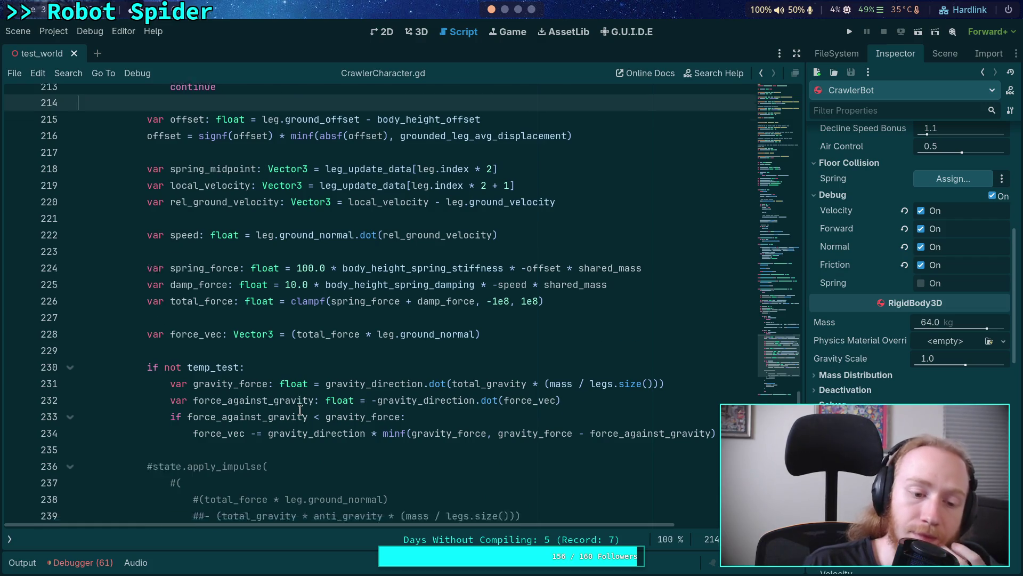
scroll(301, 409, up, 1)
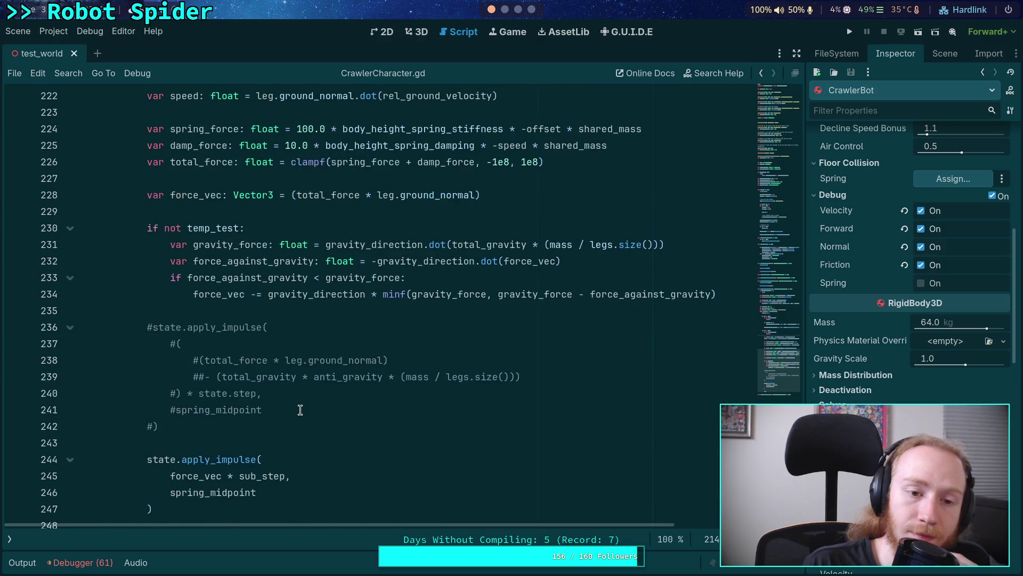
scroll(301, 409, down, 1)
mouse_move(158, 459)
mouse_down()
mouse_move(80, 426)
mouse_move(147, 409)
mouse_up()
click(196, 397)
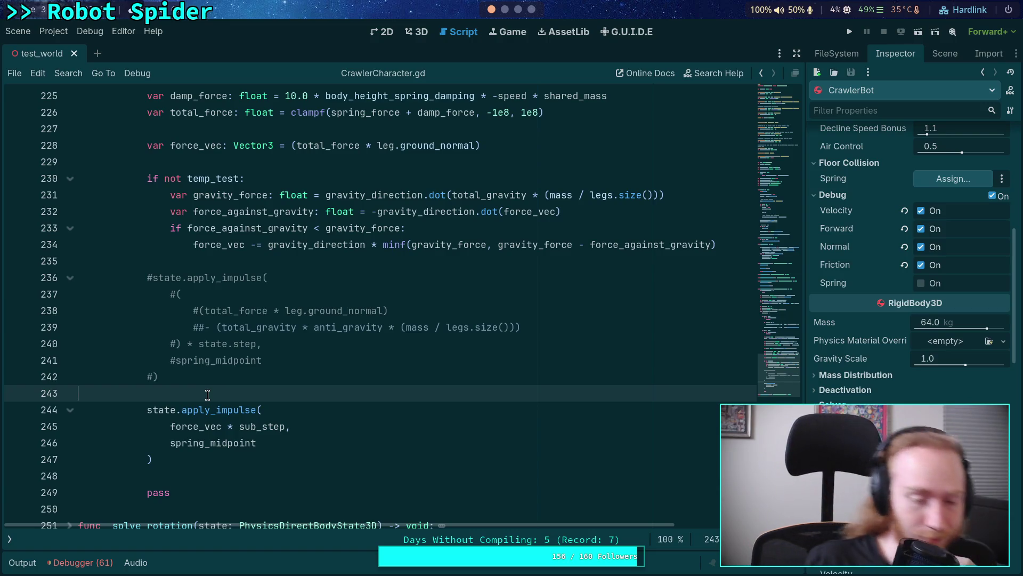
Step: Expand _solve_rotation to inspect the roll and pitch angle lines, then fold it again
scroll(213, 361, down, 3)
scroll(221, 359, up, 3)
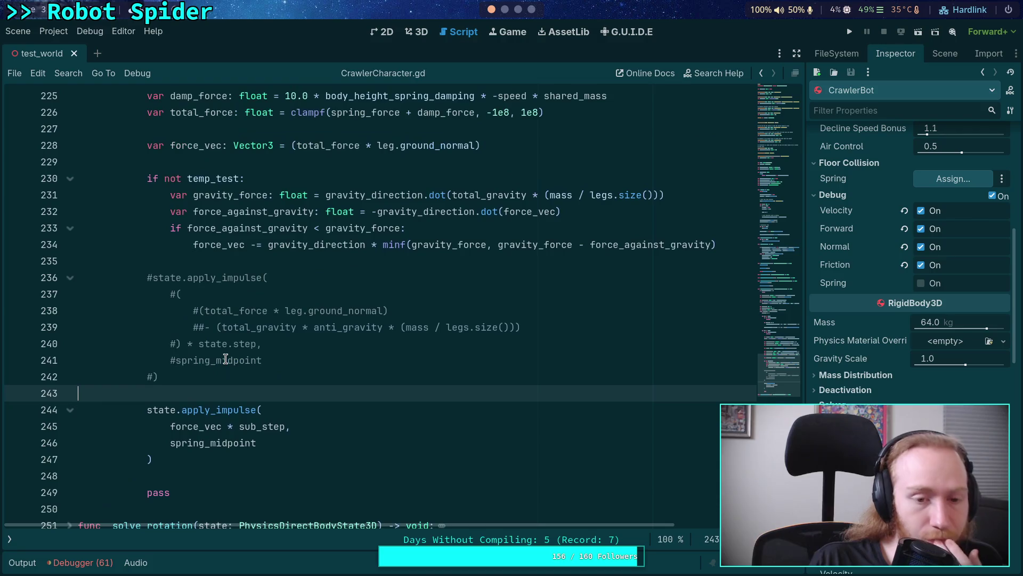
click(70, 327)
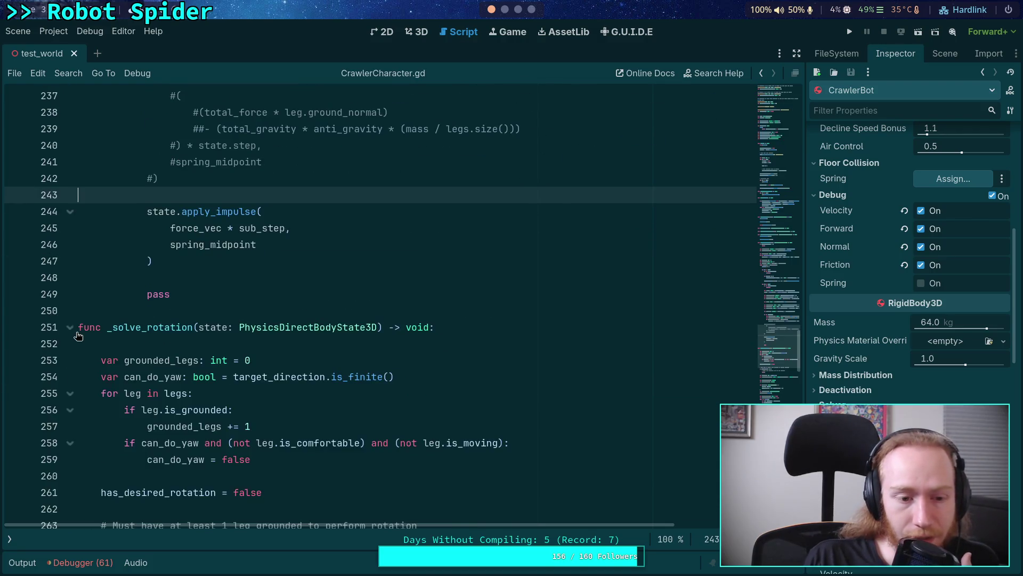
scroll(160, 347, down, 15)
scroll(214, 351, down, 12)
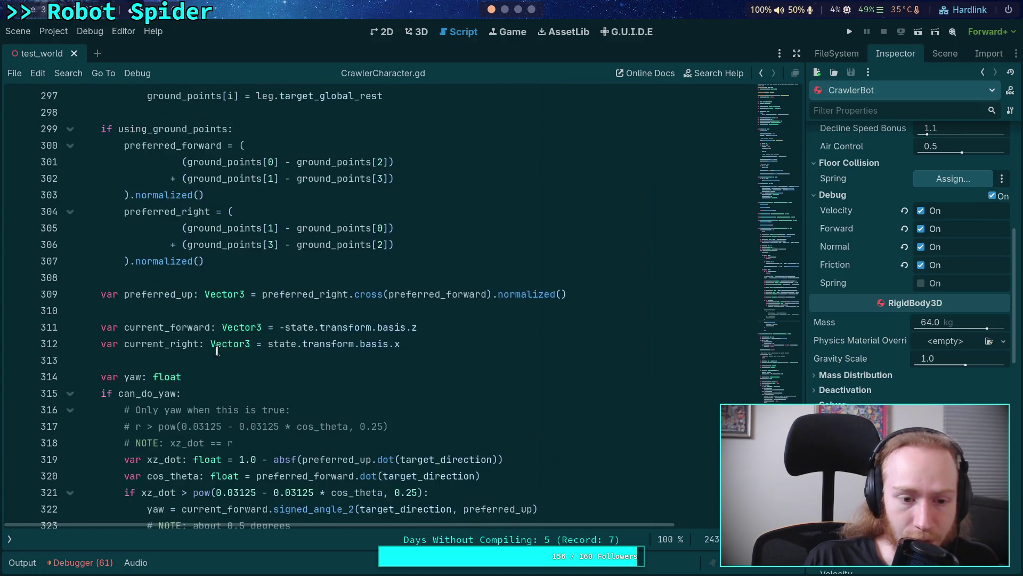
drag(592, 261, 78, 244)
mouse_move(212, 248)
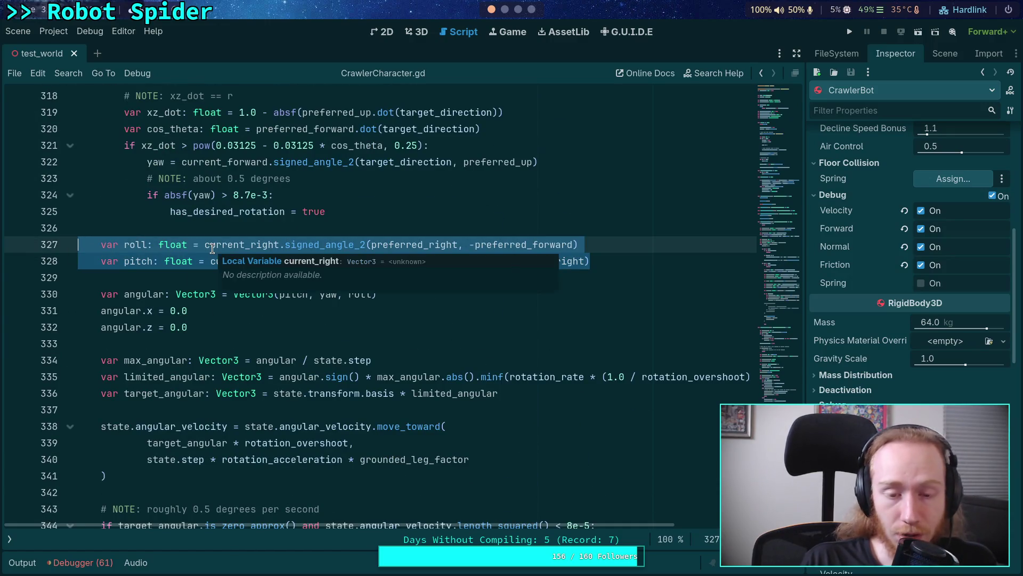
mouse_move(320, 244)
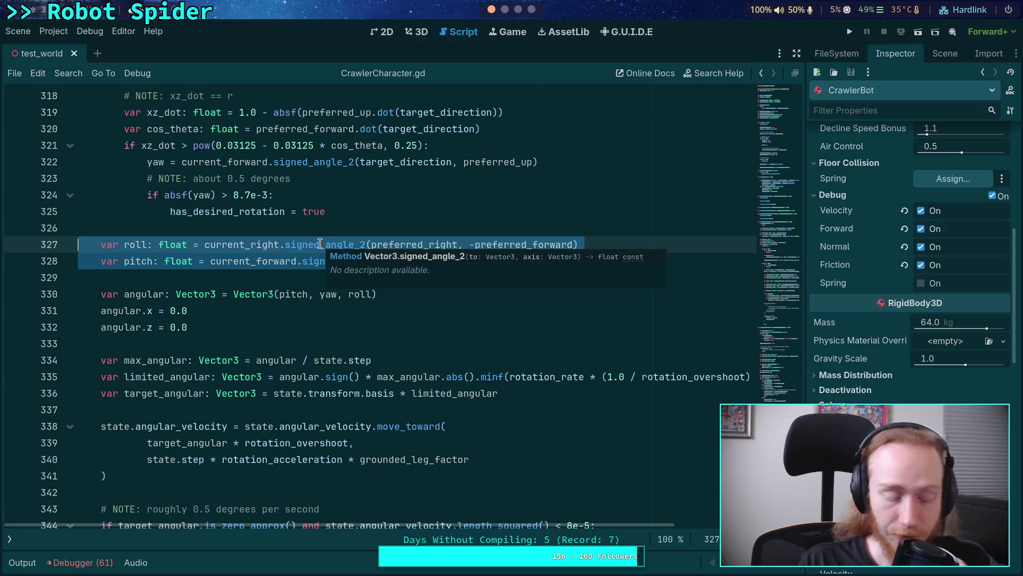
scroll(305, 267, up, 8)
scroll(305, 267, up, 15)
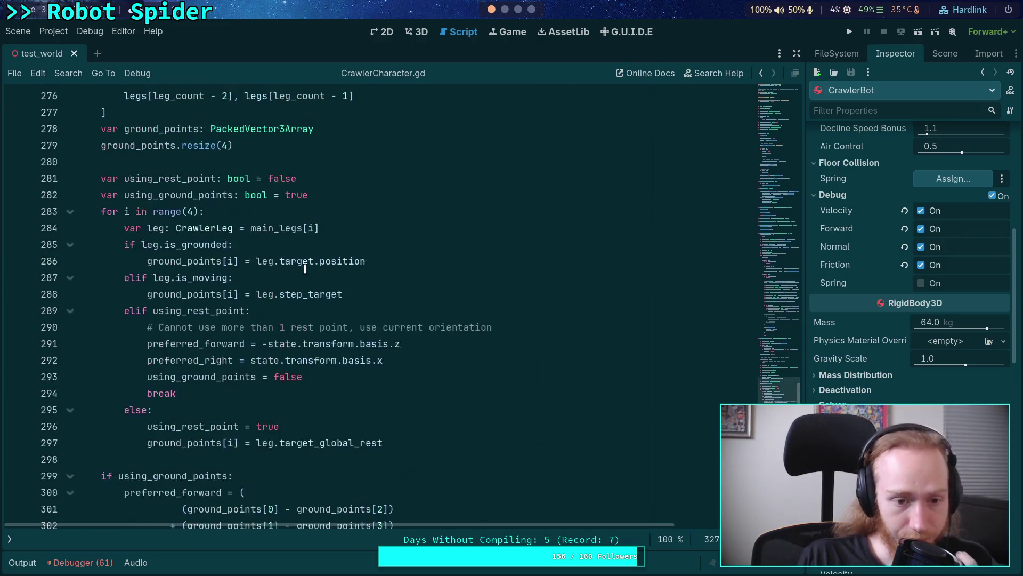
click(69, 278)
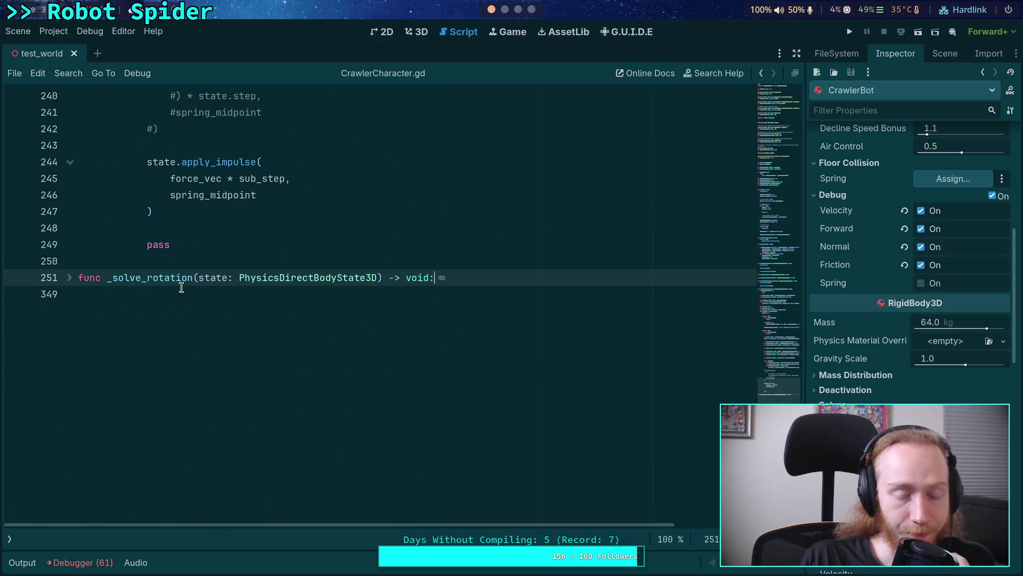
Step: Show the scripts and methods lists and switch to CharacterController.gd to compare its gravity handling
scroll(227, 320, up, 4)
click(227, 343)
scroll(241, 334, up, 2)
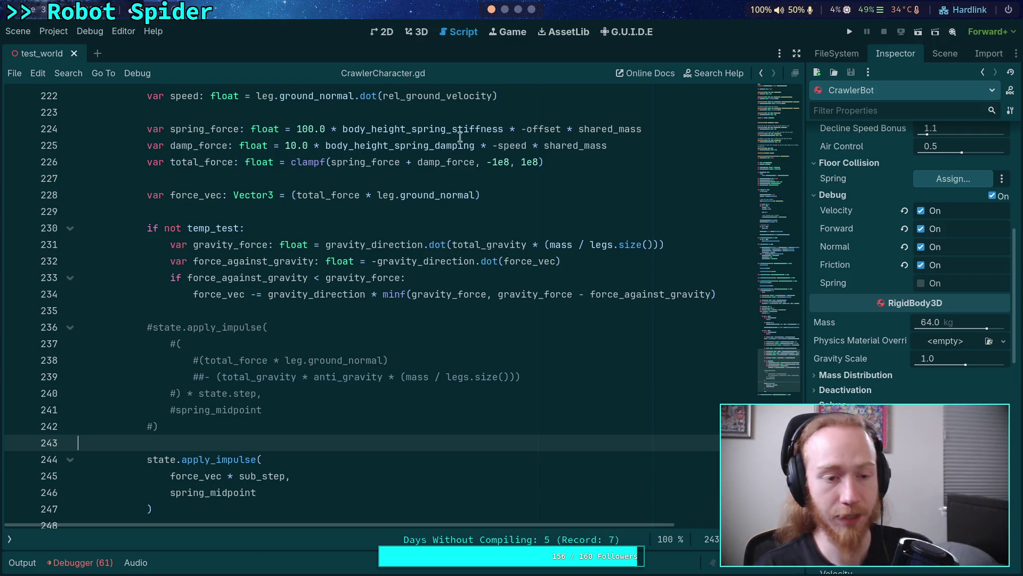
click(9, 539)
click(53, 138)
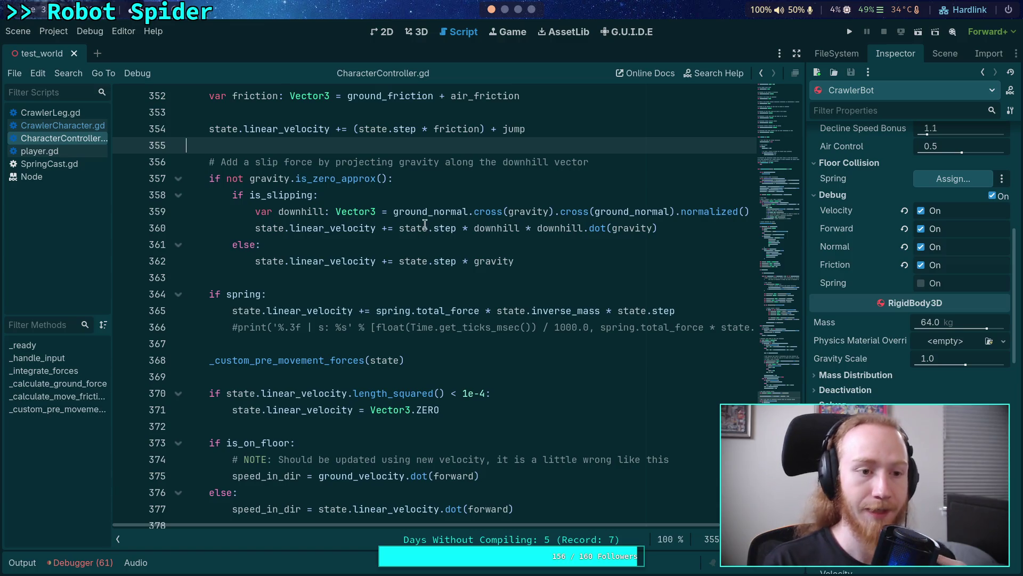
Step: Return to CrawlerCharacter.gd at line 235 and hide the scripts and methods lists
click(69, 128)
click(357, 306)
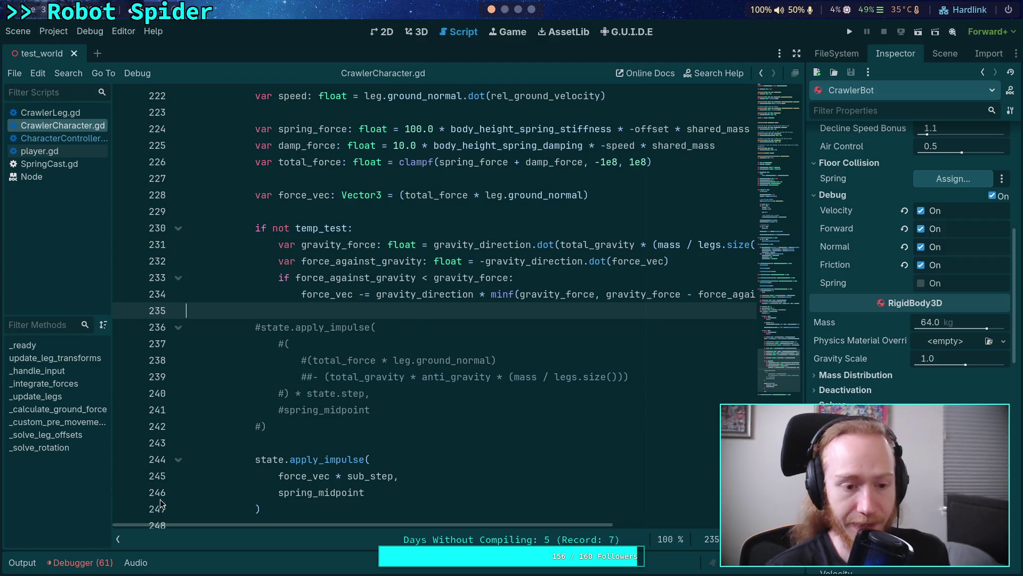
click(118, 539)
scroll(320, 446, down, 1)
scroll(319, 447, up, 6)
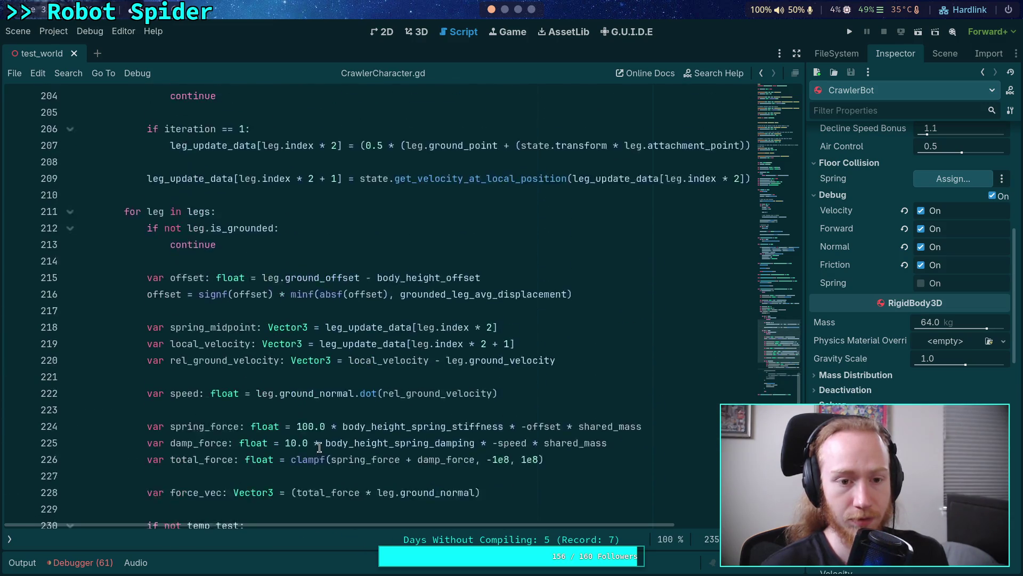
scroll(319, 447, down, 5)
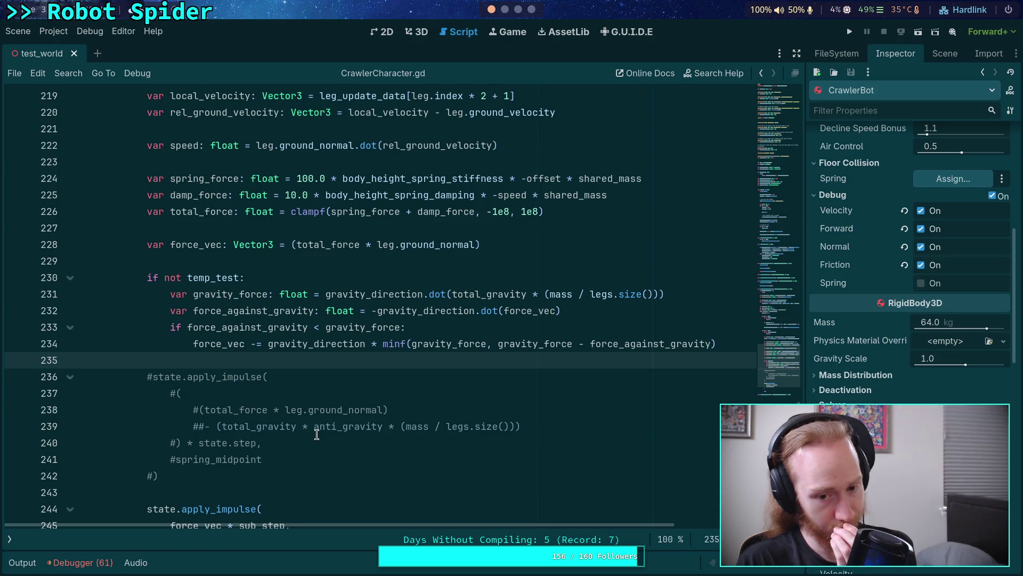
scroll(317, 435, down, 1)
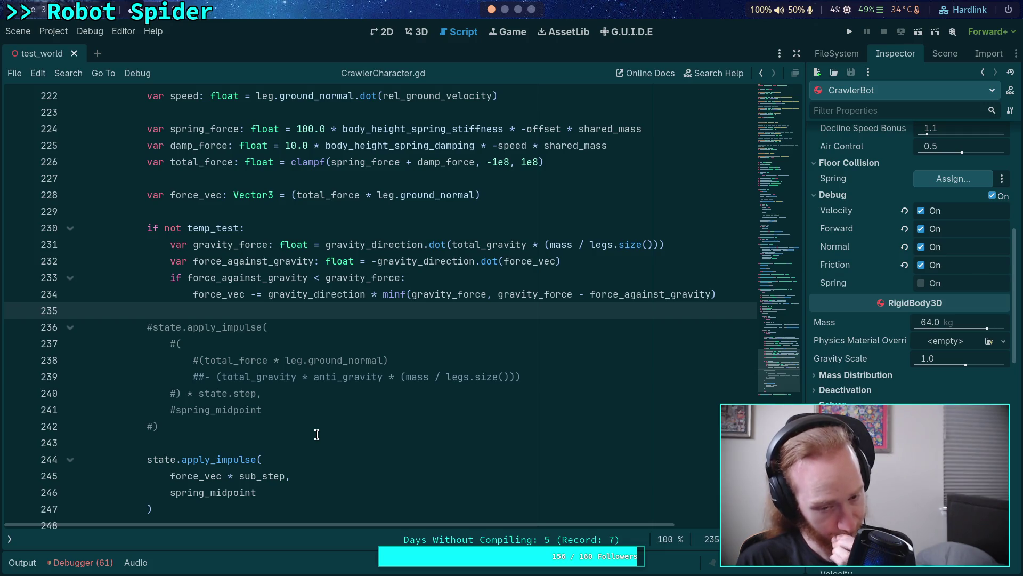
double_click(212, 458)
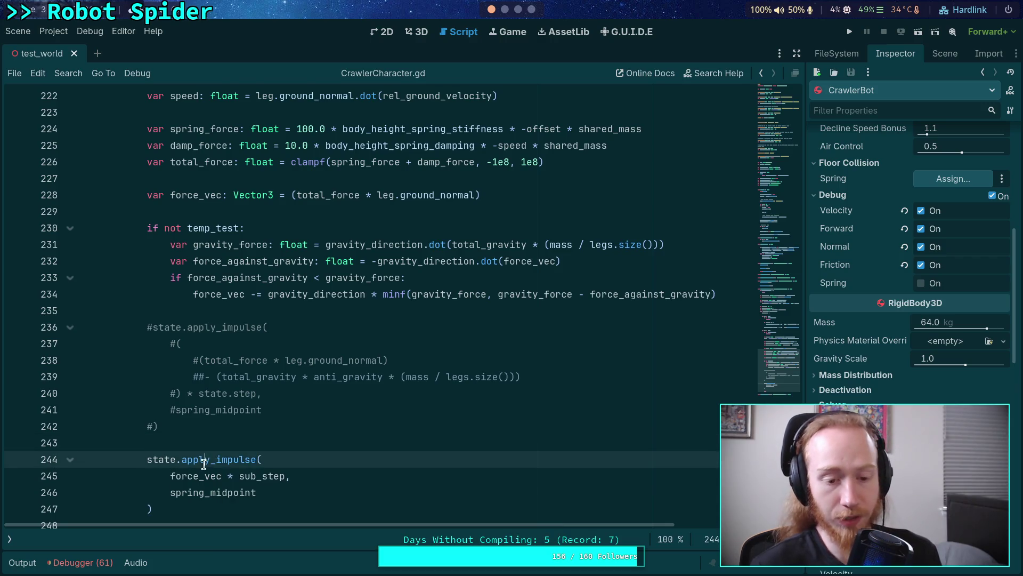
scroll(285, 449, down, 3)
scroll(285, 449, up, 1)
click(221, 450)
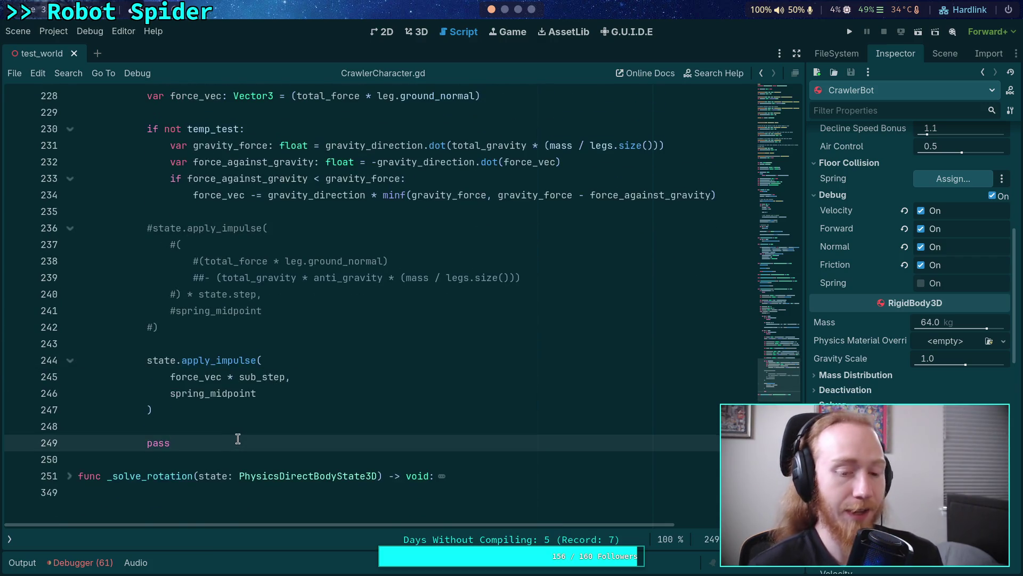
scroll(238, 438, up, 5)
scroll(237, 437, up, 6)
scroll(256, 389, down, 5)
scroll(248, 375, up, 5)
scroll(327, 327, up, 10)
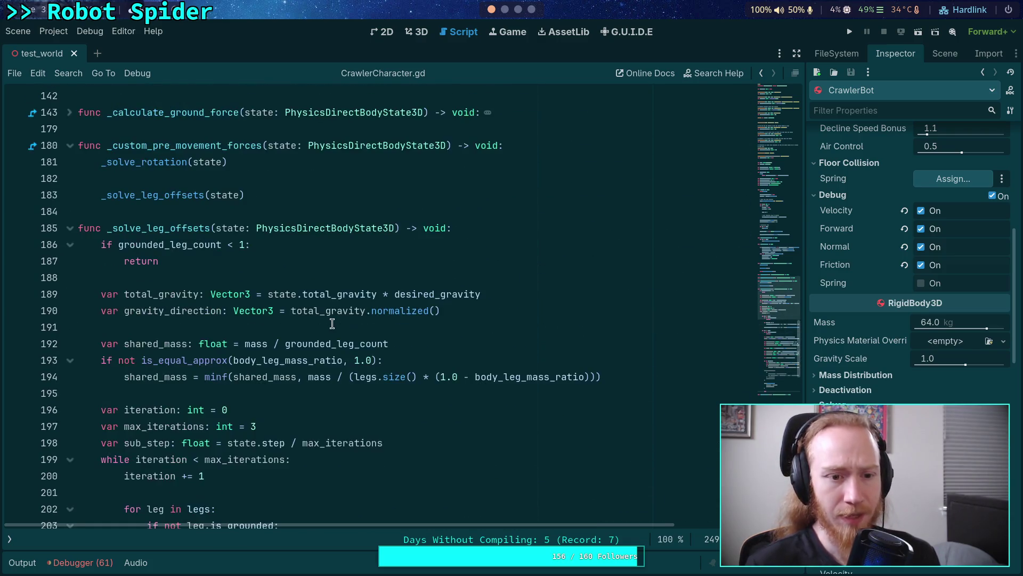
mouse_move(786, 134)
mouse_down()
mouse_move(794, 109)
mouse_move(769, 195)
mouse_up()
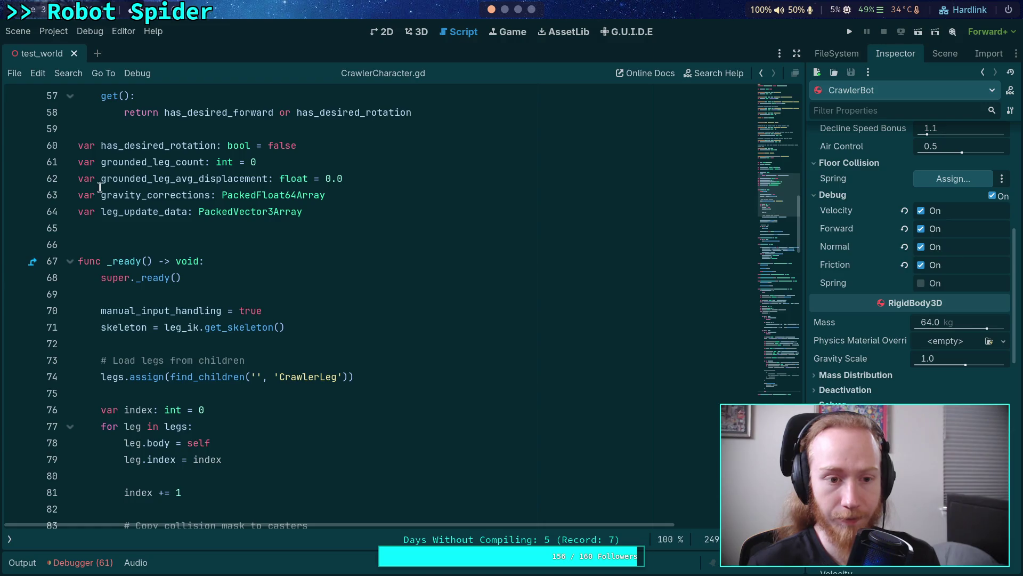
click(133, 195)
double_click(133, 195)
mouse_move(775, 301)
mouse_down()
mouse_move(782, 375)
mouse_move(788, 354)
mouse_move(771, 367)
mouse_up()
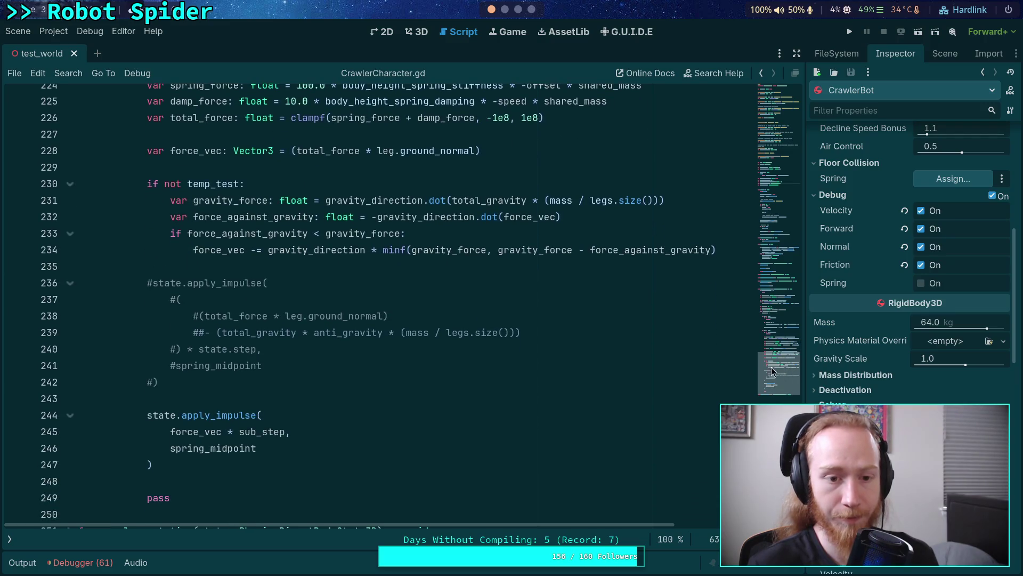
scroll(528, 283, up, 7)
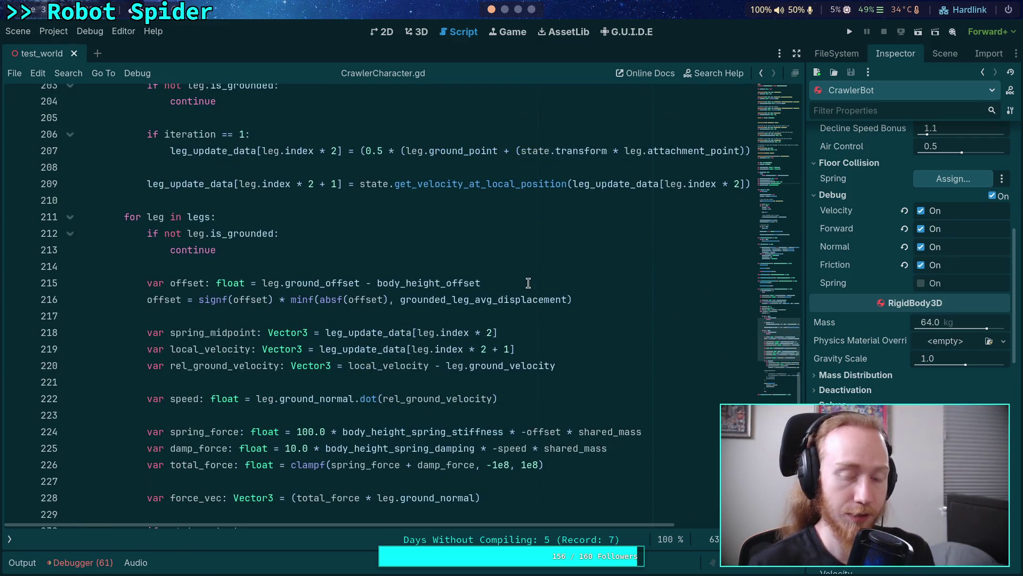
scroll(397, 315, up, 3)
scroll(397, 315, up, 1)
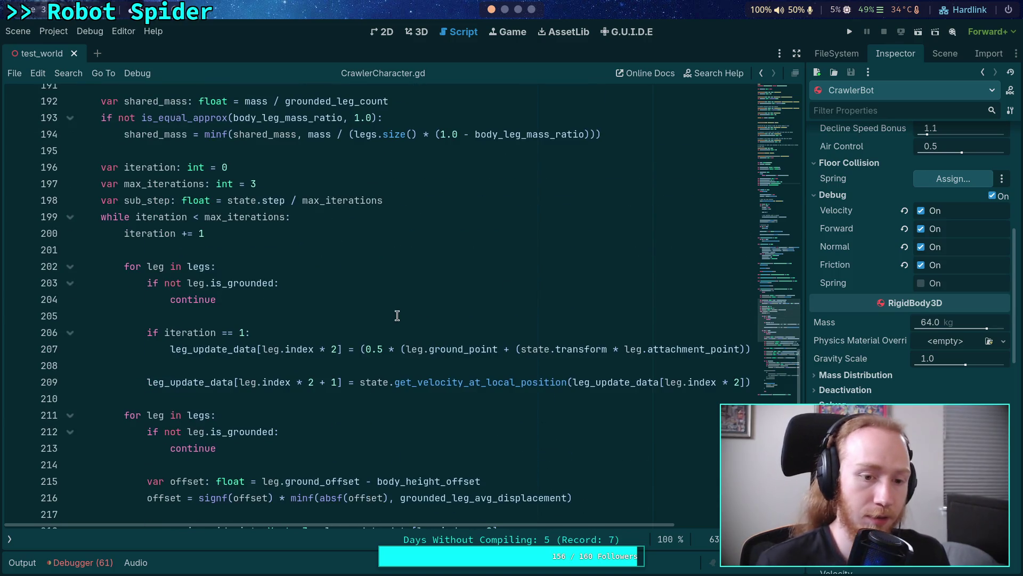
click(384, 329)
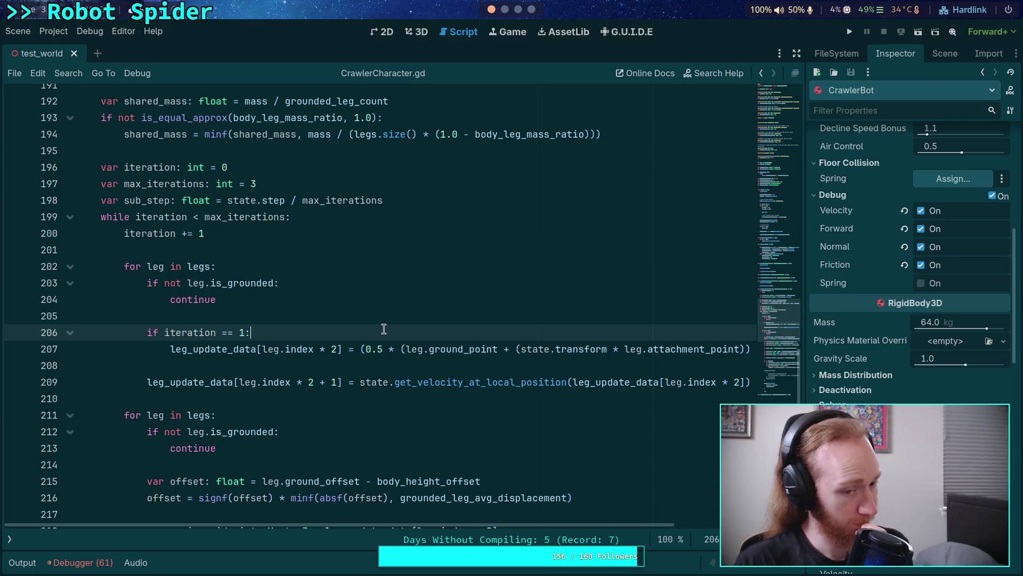
Step: Add gravity_corrections[leg.index] = 0.0 inside the first-iteration block
key(Return)
text(grav)
key(Return)
text([leg.index)
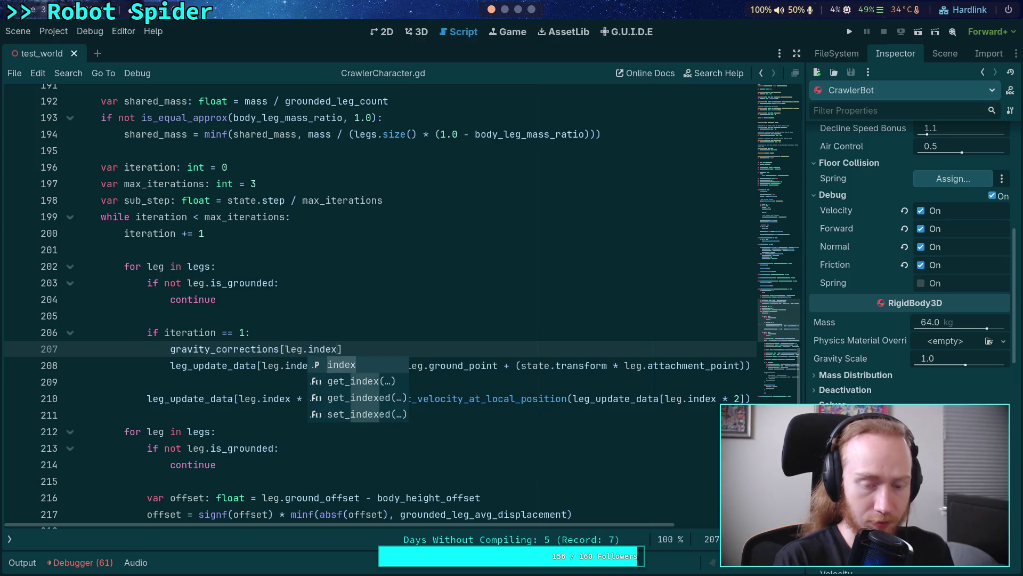
text(] = 0.0)
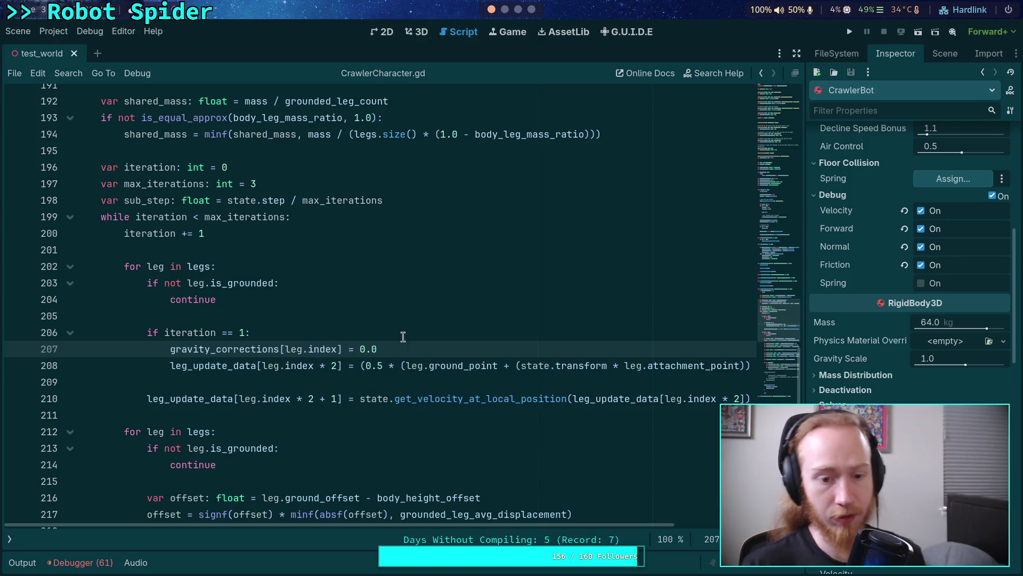
Step: Make line 236 add into gravity_corrections[leg.index] += instead of subtracting from force_vec, removing the blank line above
scroll(403, 337, down, 3)
scroll(420, 373, down, 7)
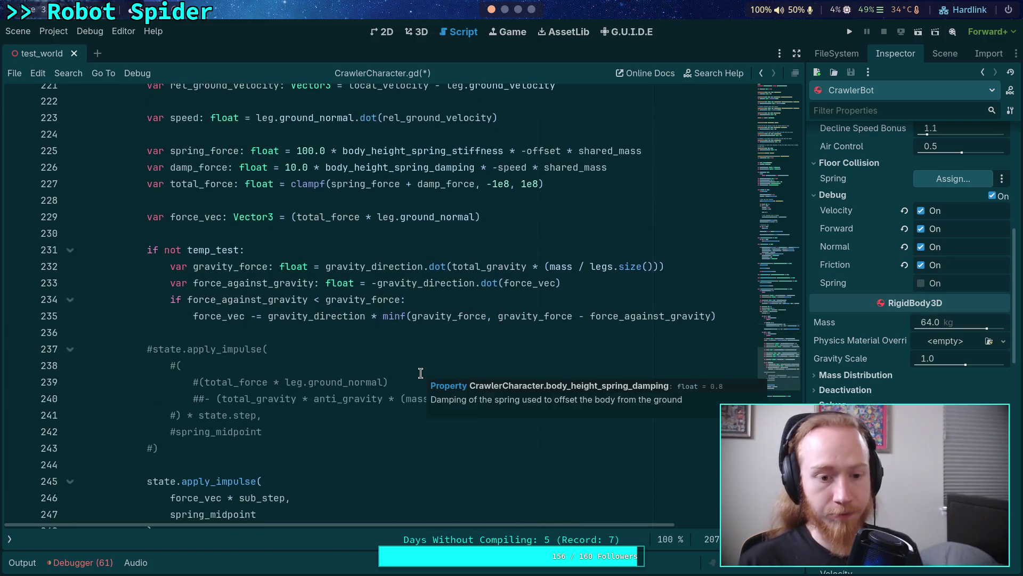
click(491, 301)
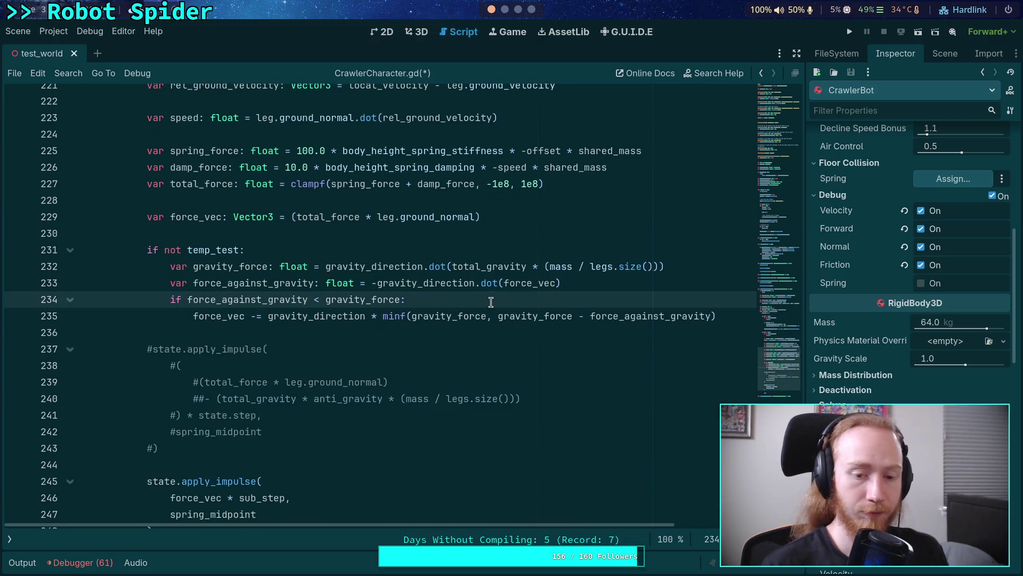
key(Return)
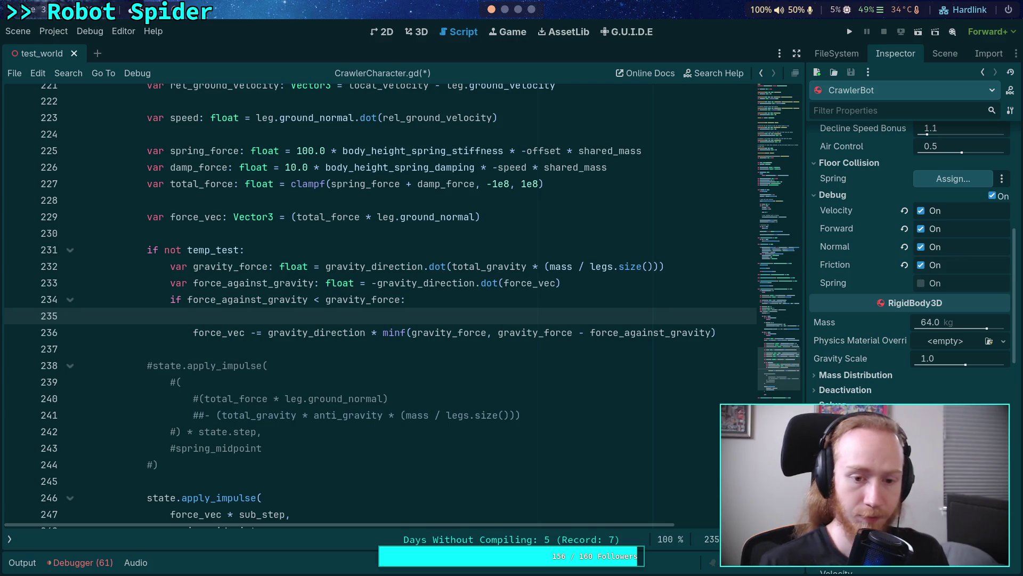
drag(383, 333, 269, 336)
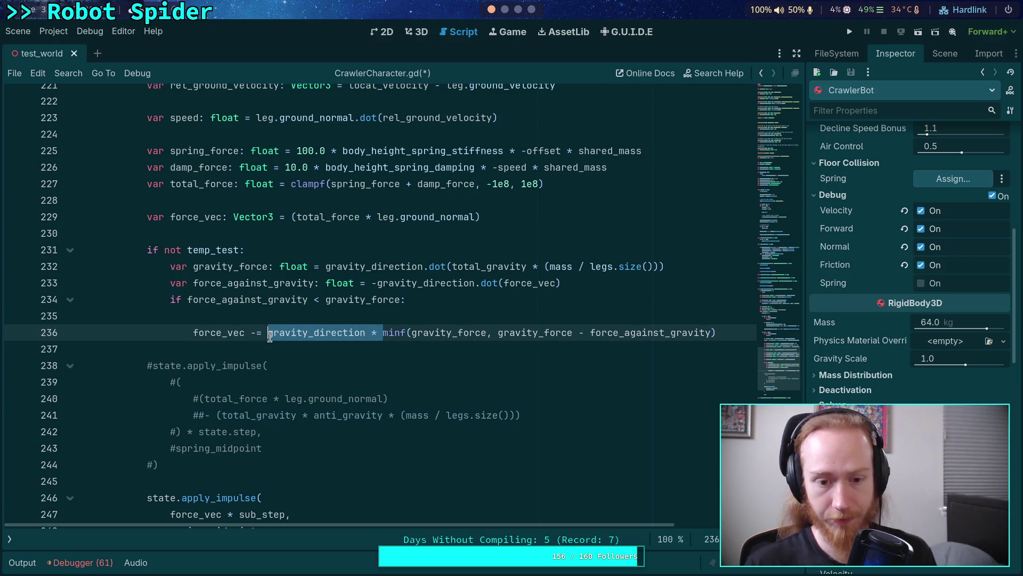
key(BackSpace)
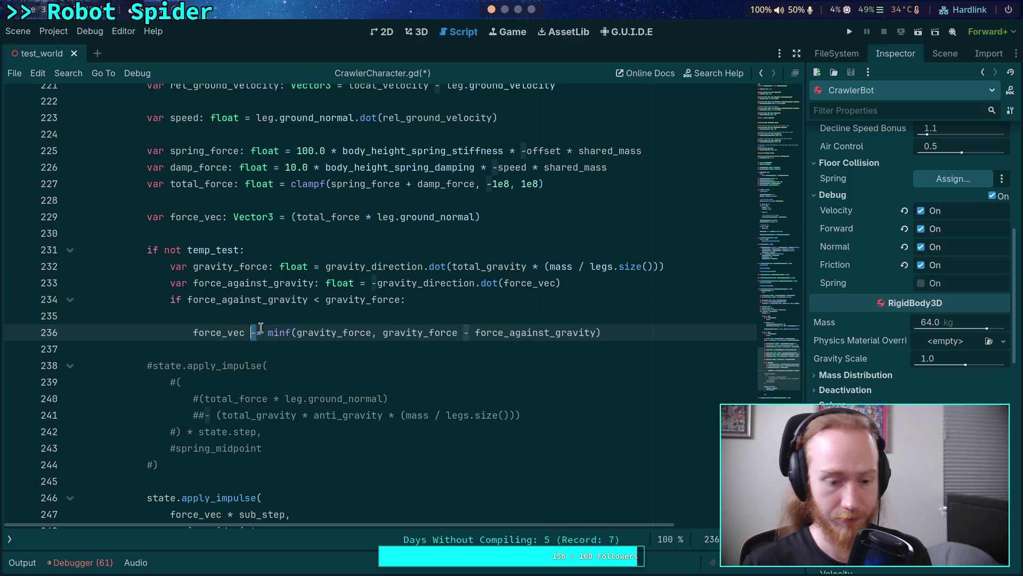
text(+)
double_click(224, 341)
text(gravit)
key(Return)
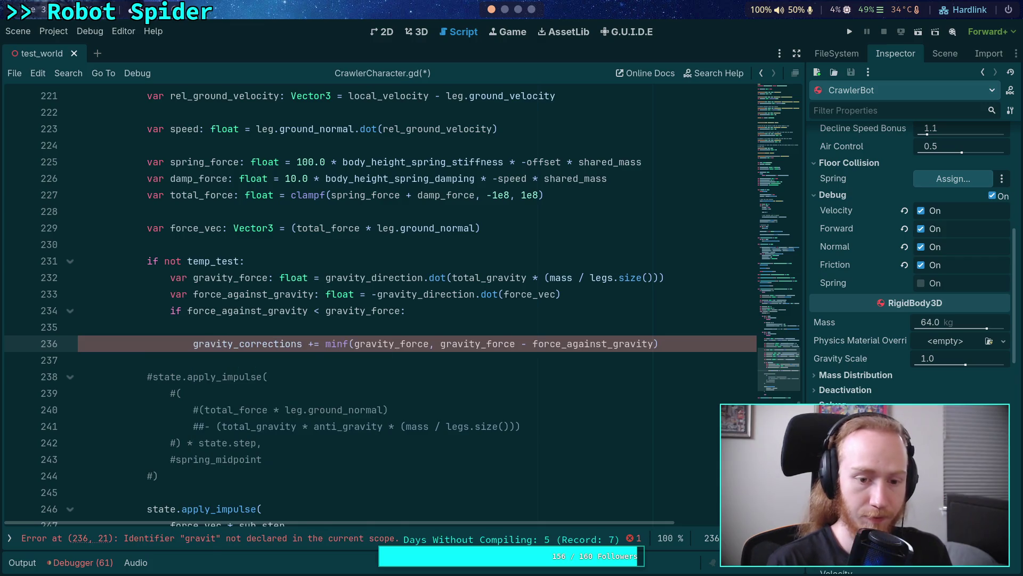
text([leg.index)
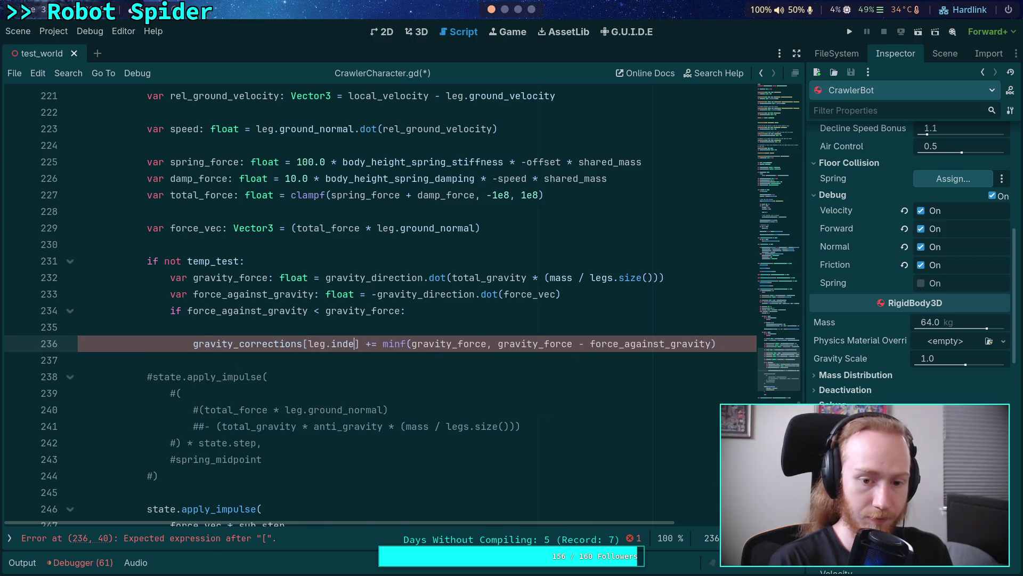
key(Up)
key(Escape)
key(Up)
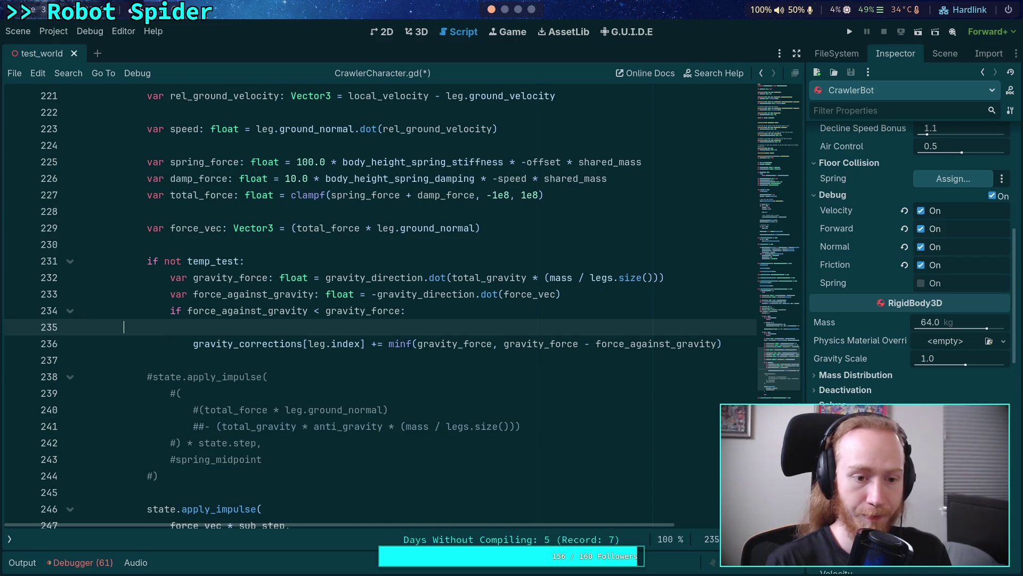
key(BackSpace)
Step: Add an empty line after pass at the end of the loop
scroll(252, 428, down, 3)
click(253, 429)
scroll(253, 428, up, 7)
scroll(431, 409, down, 5)
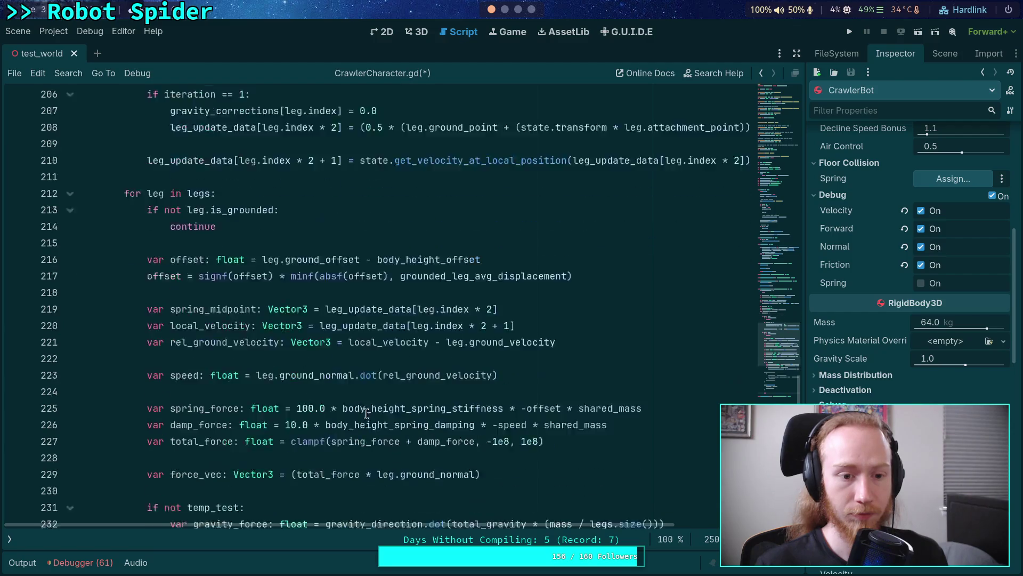
scroll(430, 409, down, 2)
key(Return)
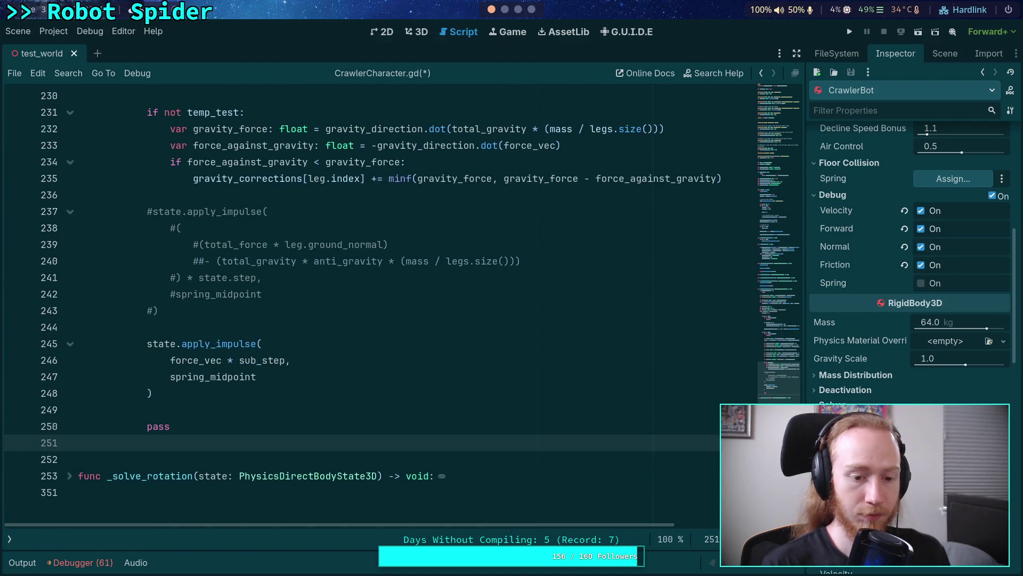
Step: Add 'if iteration == max_iterations:' below the gravity_corrections accumulation line
scroll(281, 392, up, 10)
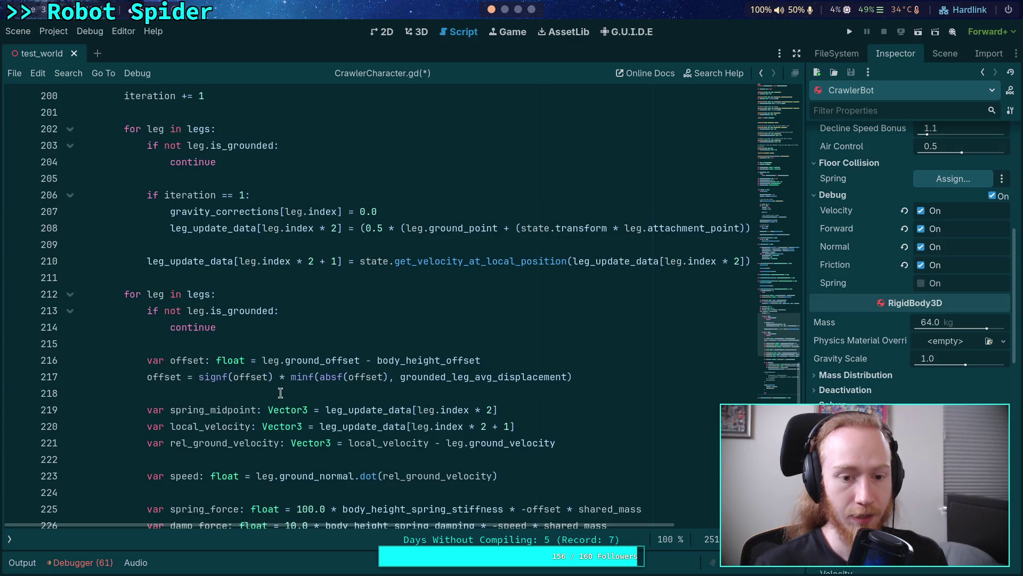
scroll(281, 392, down, 6)
scroll(282, 389, up, 6)
scroll(282, 384, down, 8)
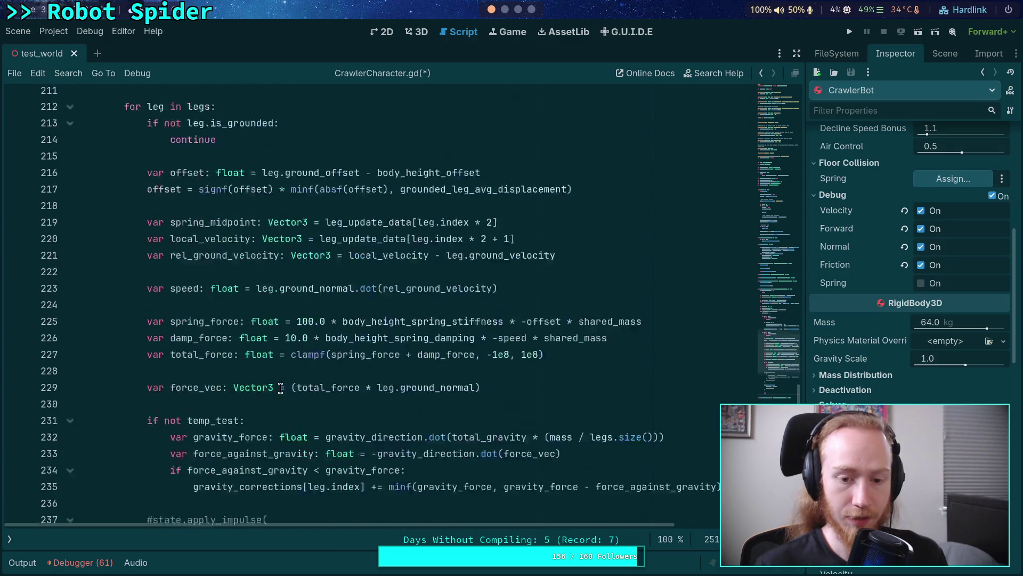
scroll(281, 382, down, 1)
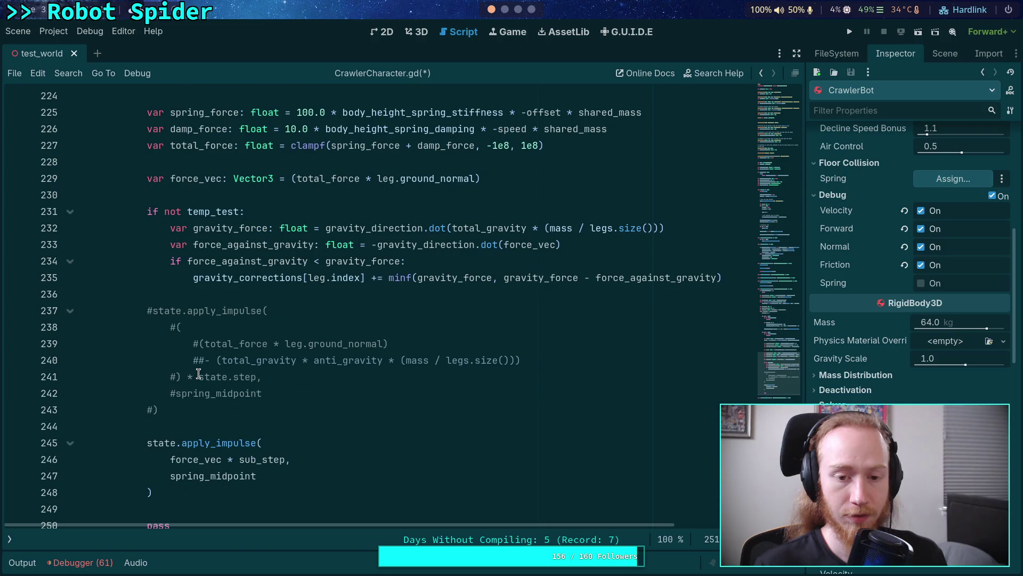
scroll(265, 356, down, 1)
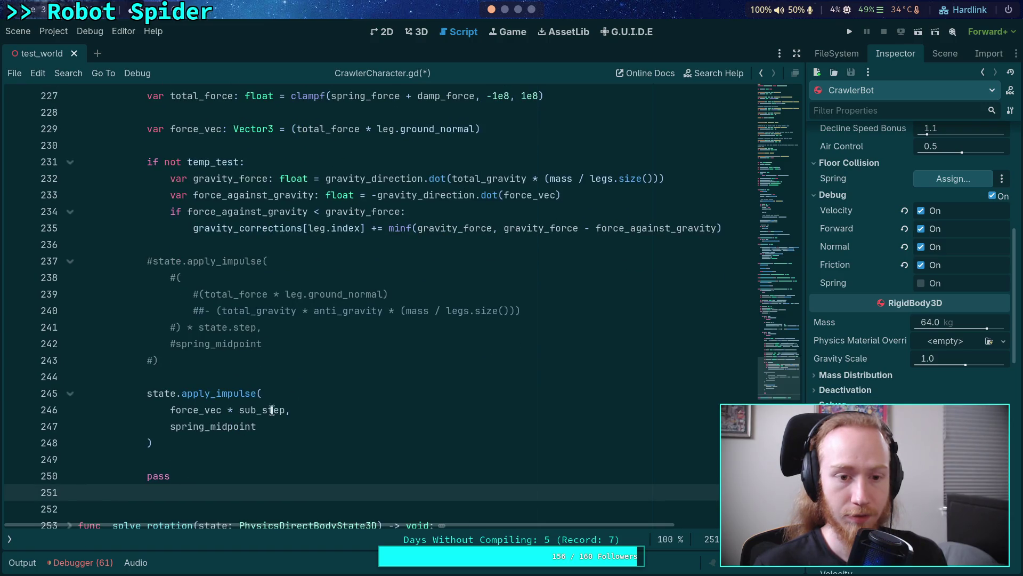
click(719, 230)
key(Return)
key(Return)
text(ig)
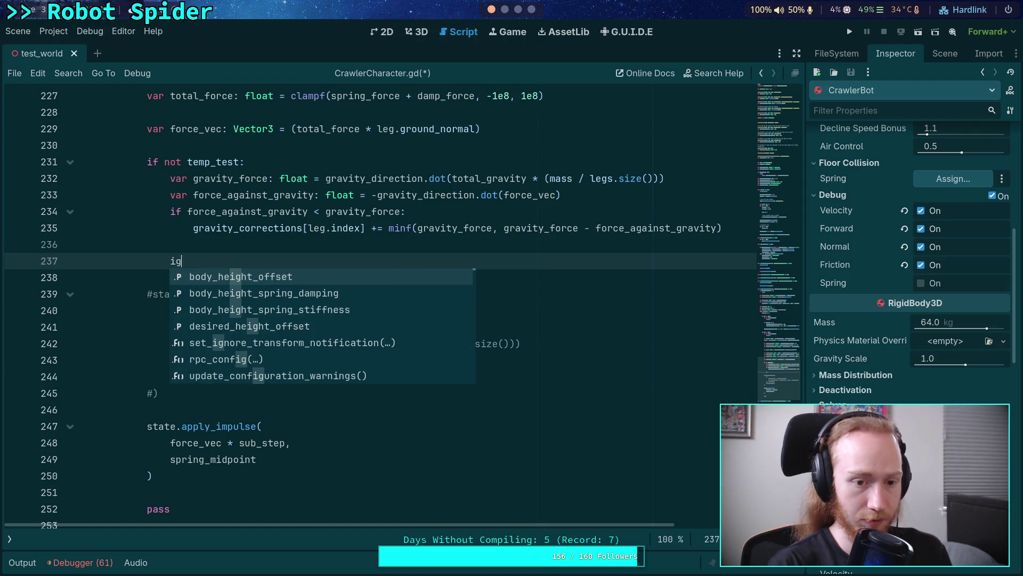
key(BackSpace)
text(f )
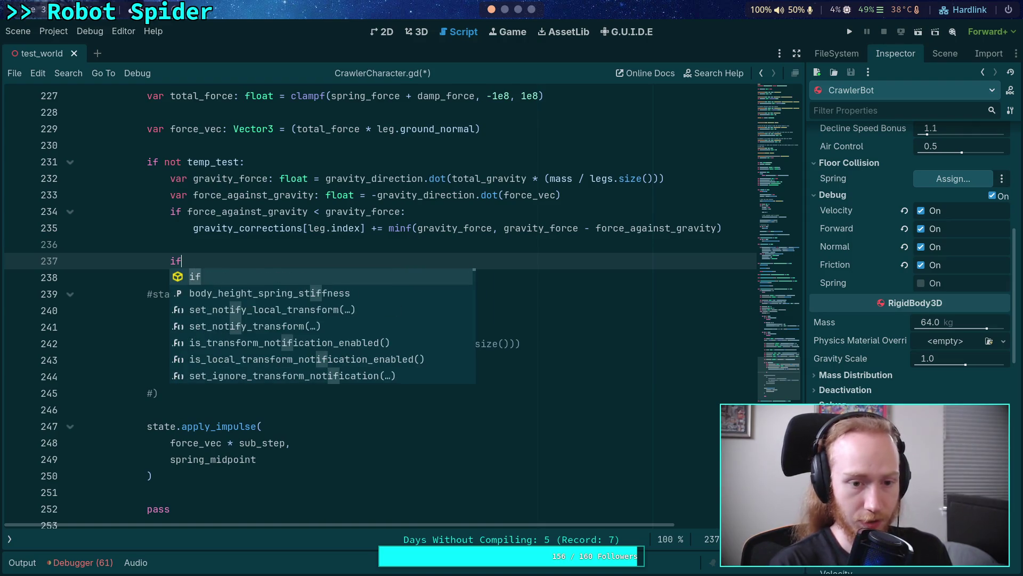
text(ite)
key(Return)
text(== max_it)
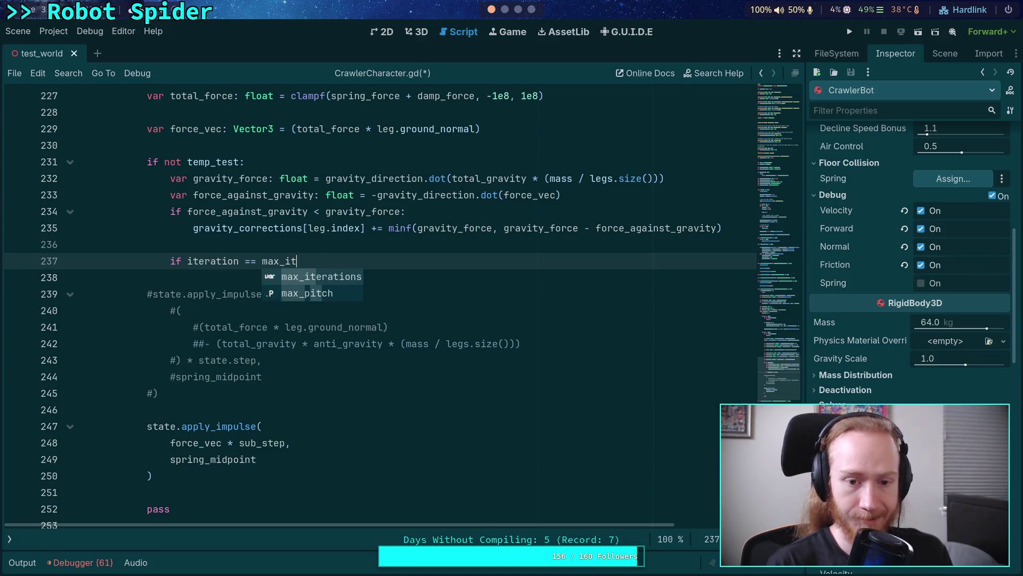
key(Return)
text(:)
key(Return)
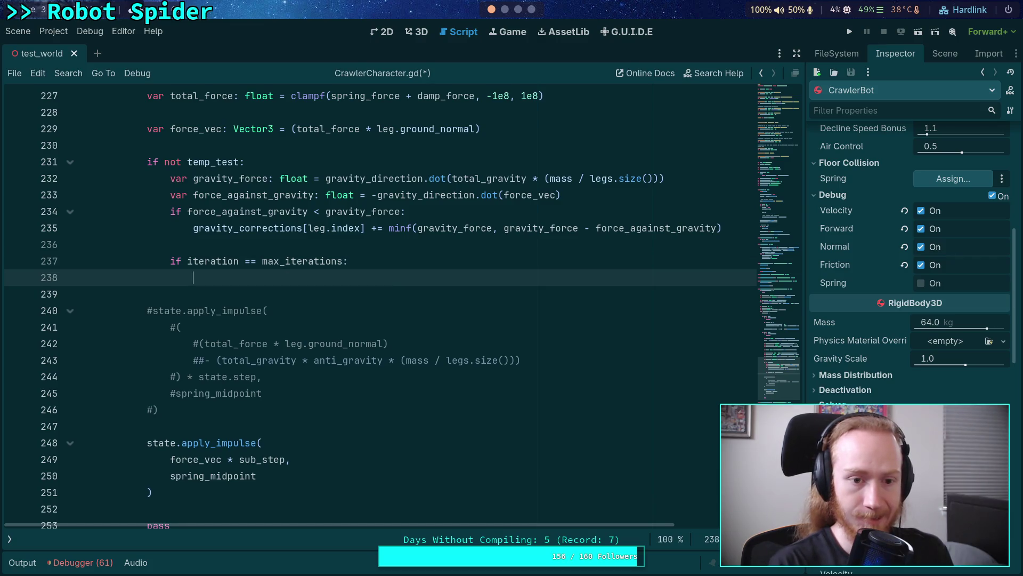
Step: Inside it, write force_vec -= gravity_direction * gravity_corrections[leg.index]
text(for)
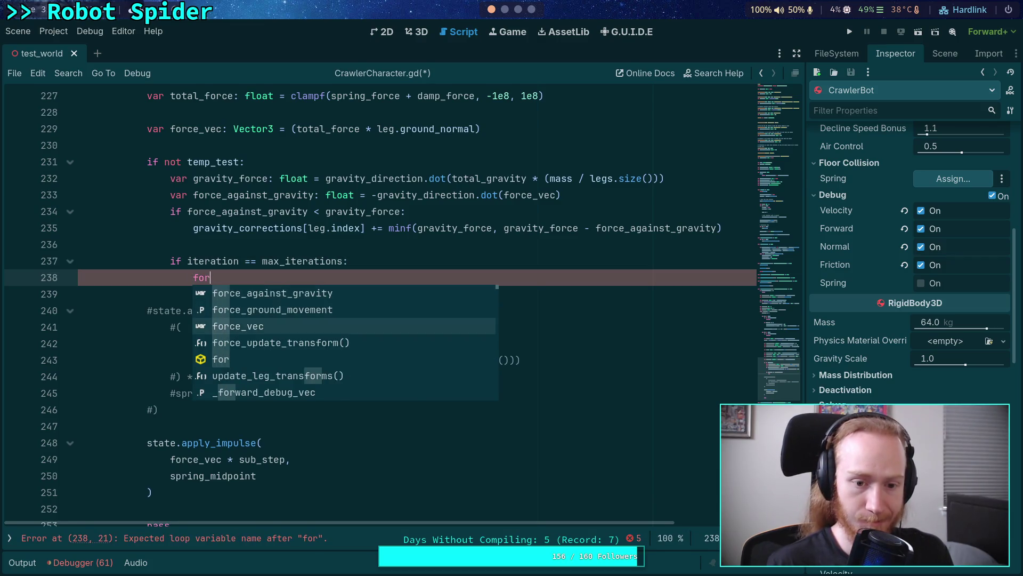
key(Return)
text(-= )
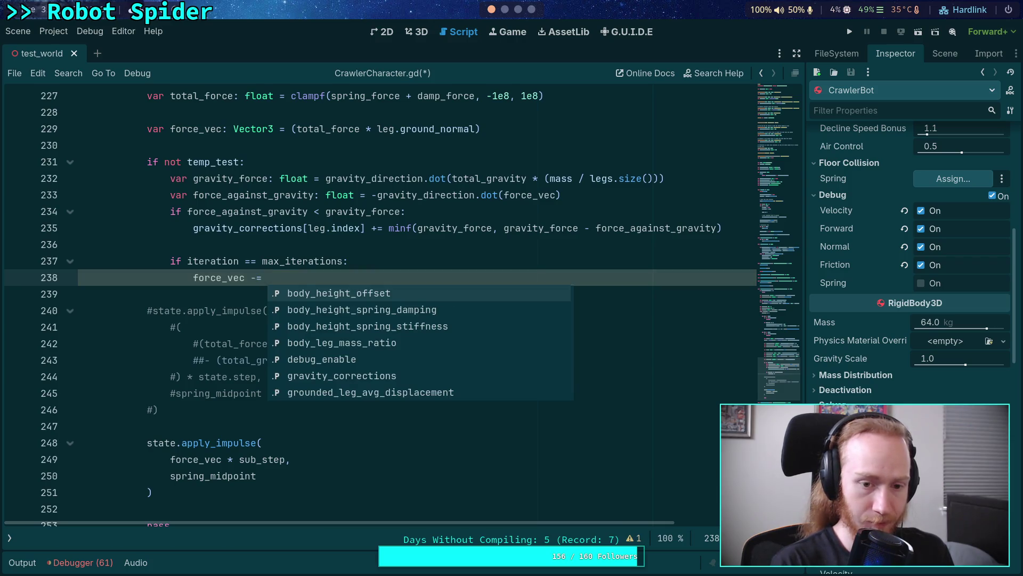
text(grav)
key(Down)
key(Down)
key(Down)
key(Return)
text(* gravi)
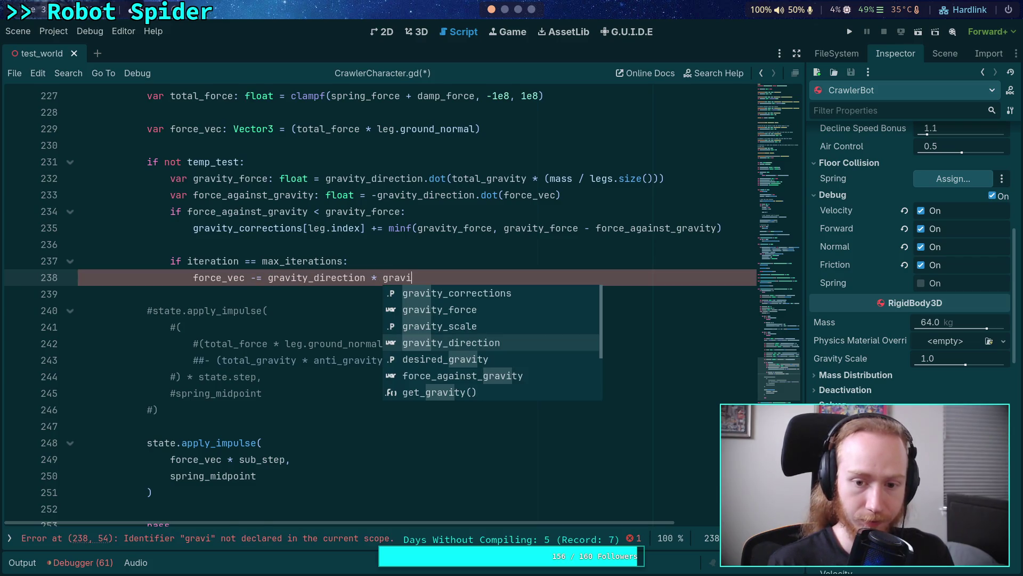
key(Up)
key(Up)
key(Up)
key(Return)
text([leg.index)
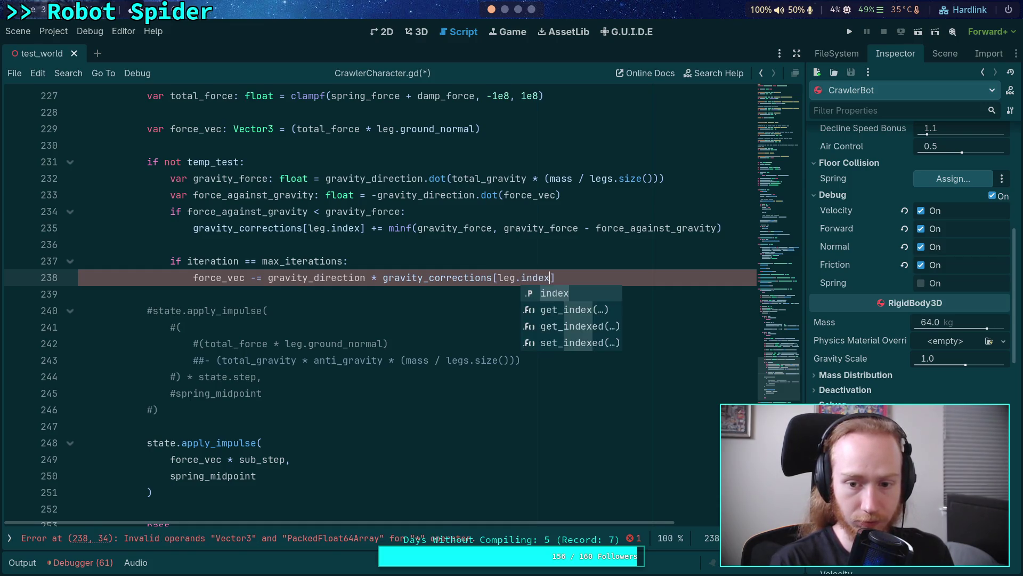
text(])
Step: Save CrawlerCharacter.gd and run the project to test the crawler
key(ctrl+s)
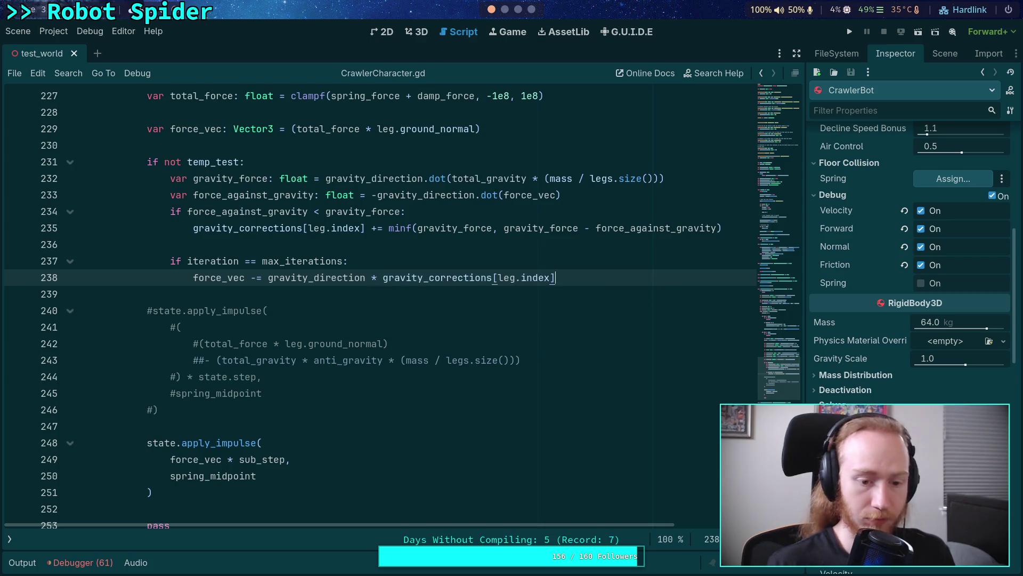
scroll(516, 406, up, 4)
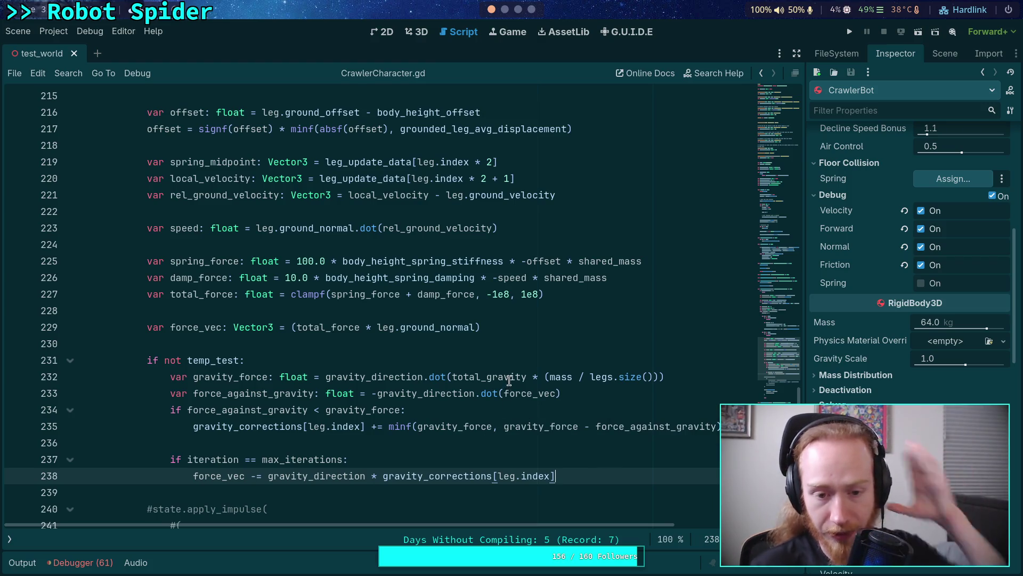
mouse_move(510, 368)
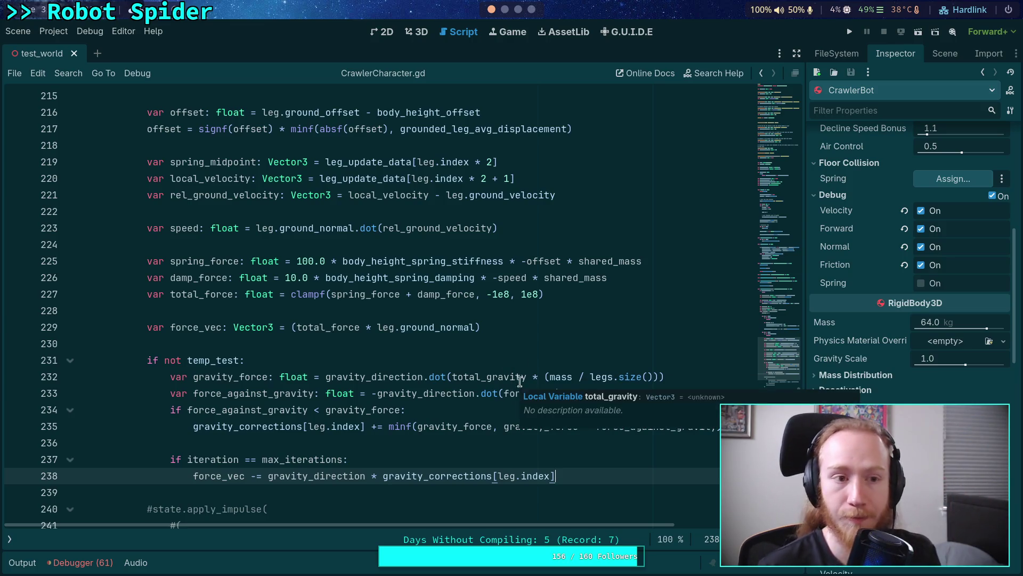
click(849, 31)
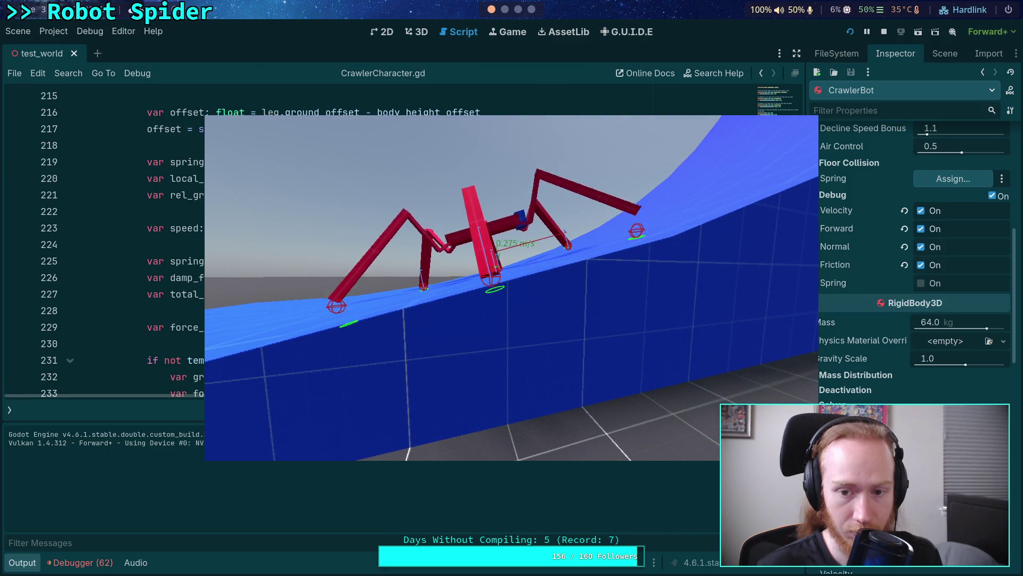
Step: Stop the running game after watching the spider climb the slope
click(883, 35)
scroll(445, 318, down, 3)
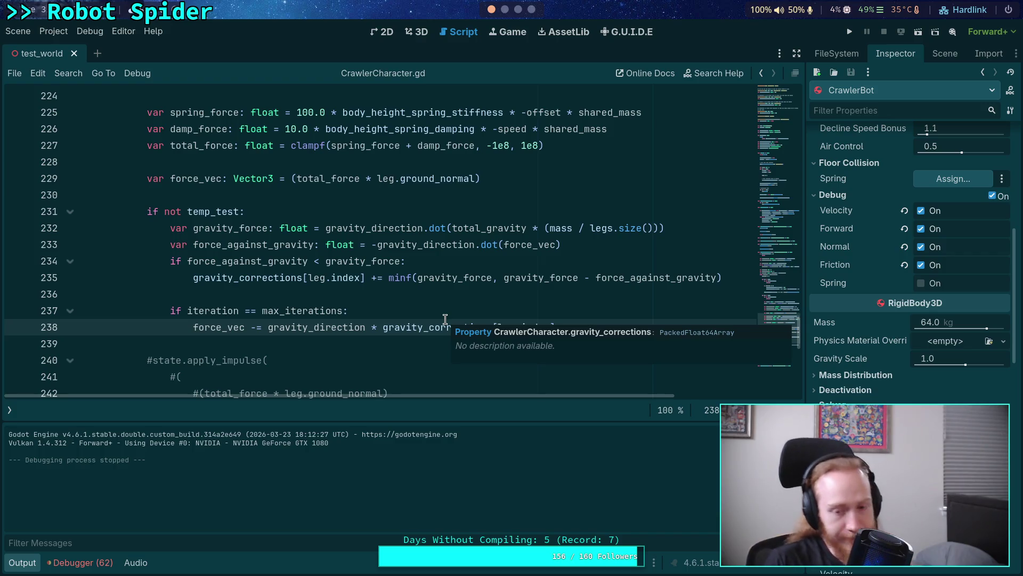
click(343, 345)
scroll(343, 345, down, 2)
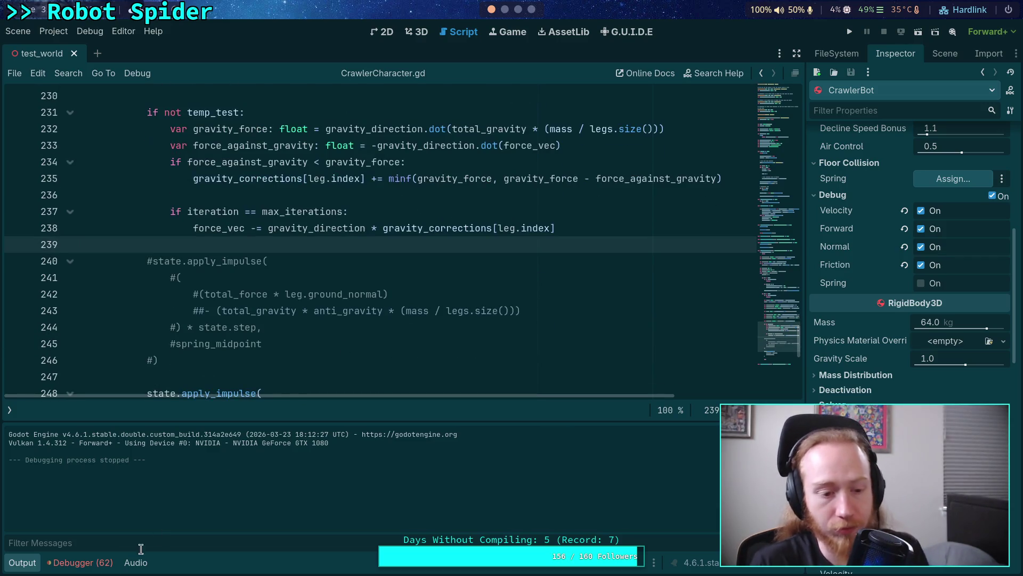
click(22, 562)
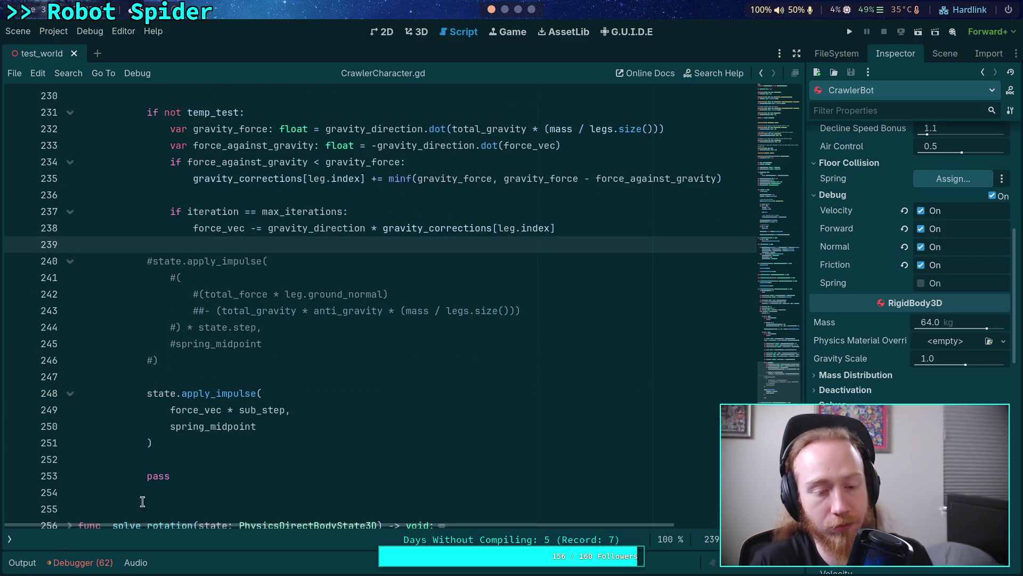
click(246, 449)
click(247, 456)
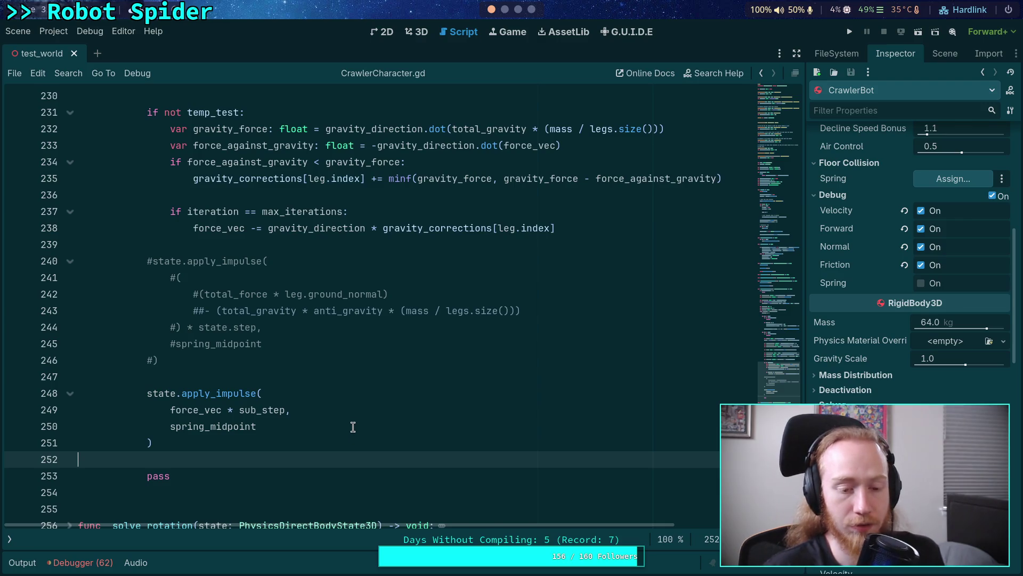
scroll(344, 414, up, 1)
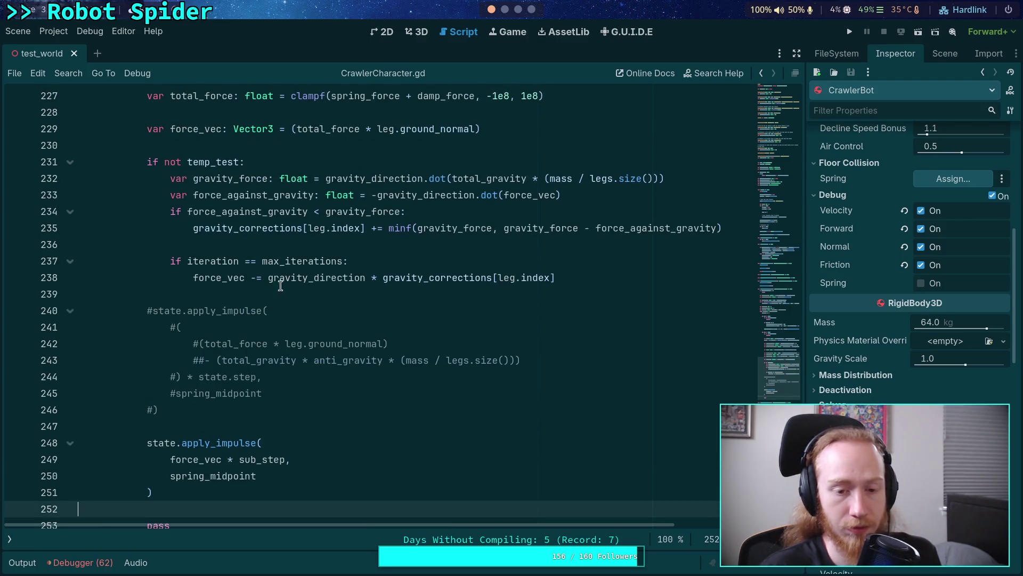
mouse_move(269, 280)
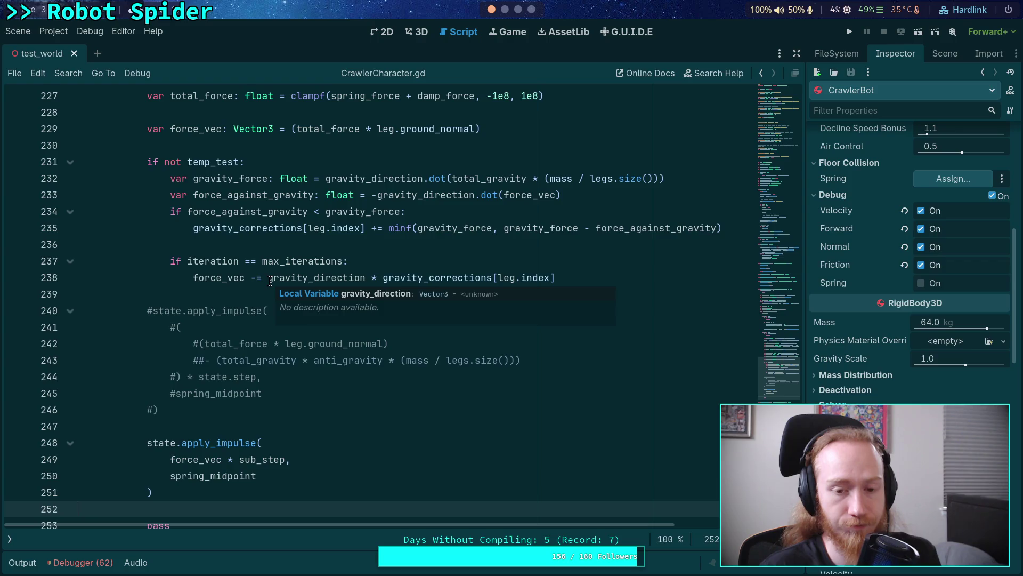
scroll(269, 281, up, 10)
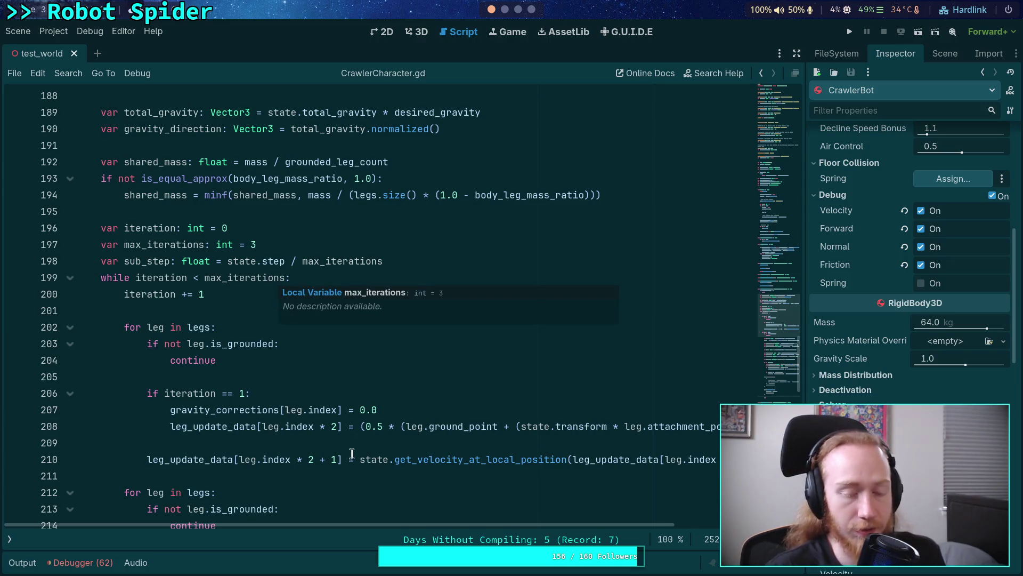
scroll(332, 453, down, 9)
scroll(333, 454, down, 2)
click(571, 228)
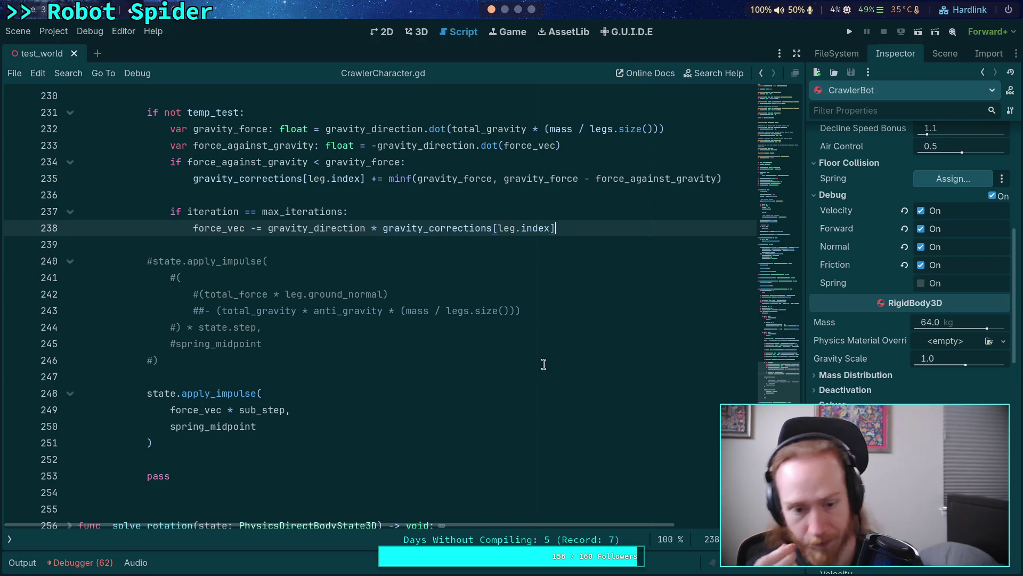
Step: Add a force_vec *= sub_step line above apply_impulse and drop * sub_step from the call
click(328, 376)
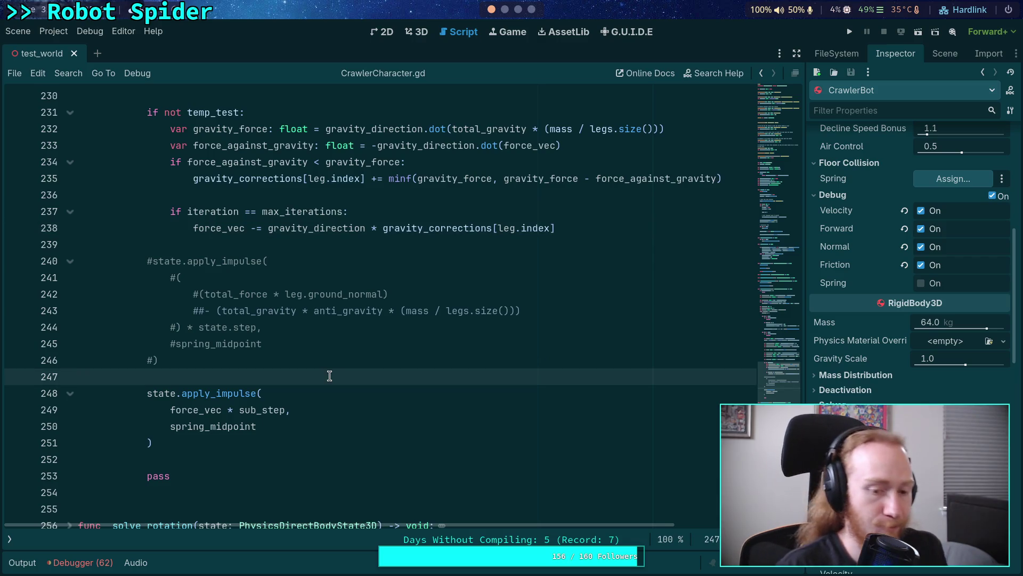
key(Return)
text(force_S)
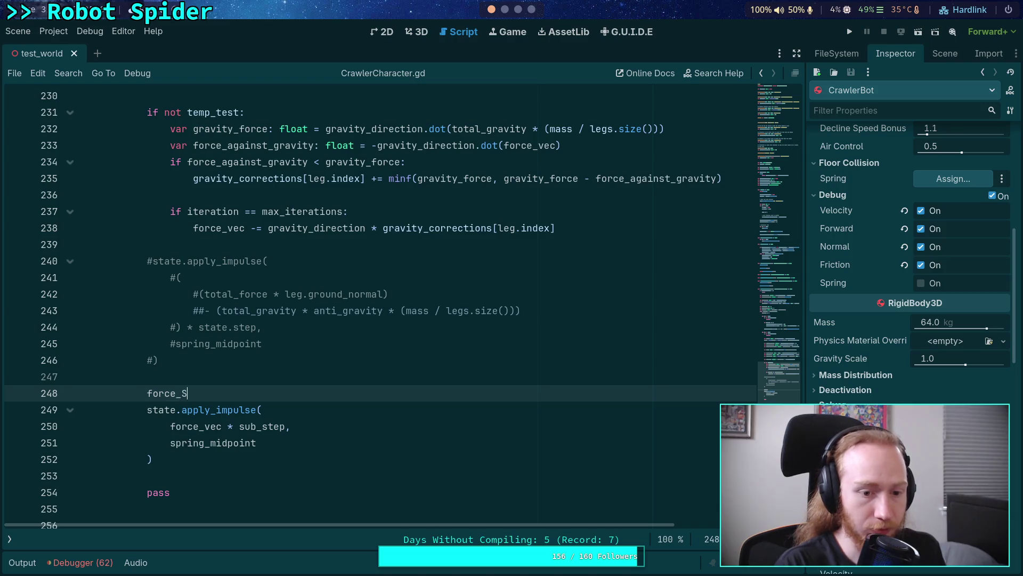
key(BackSpace)
text(vec *= )
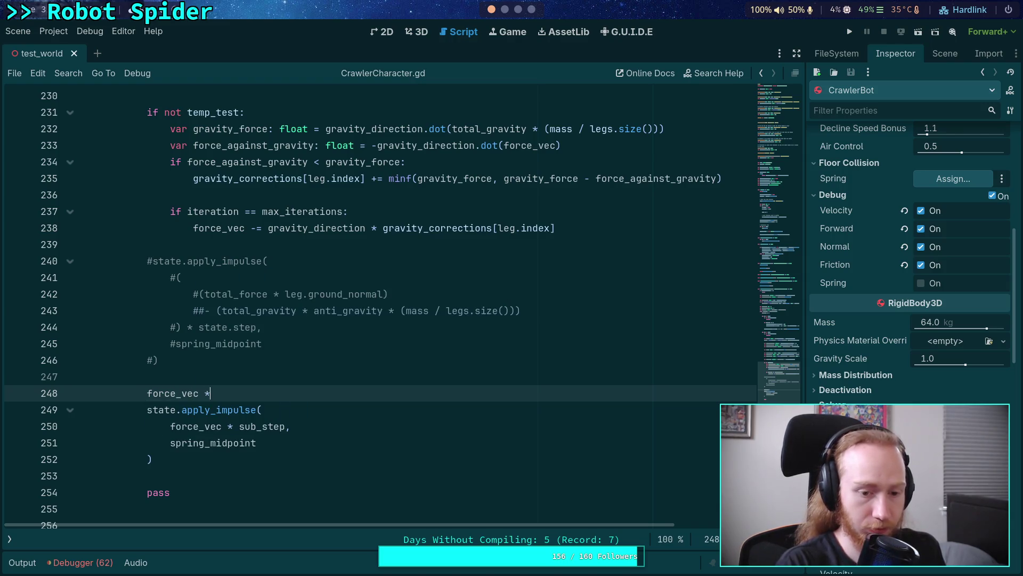
text(sub)
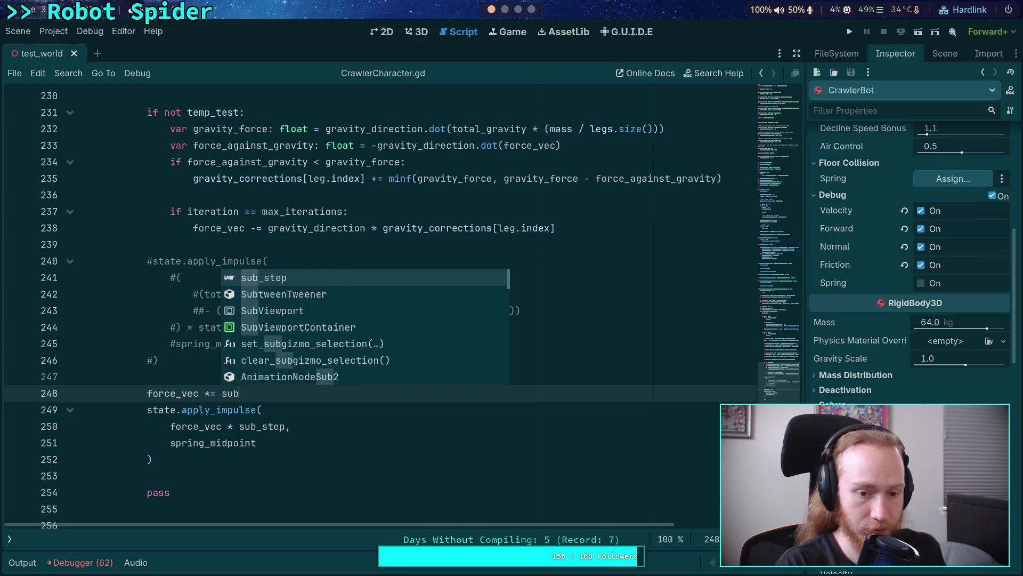
key(Return)
drag(222, 426, 286, 426)
key(BackSpace)
Step: Move the final-iteration gravity subtraction block down and back up with Alt+Down/Up
drag(216, 212, 221, 230)
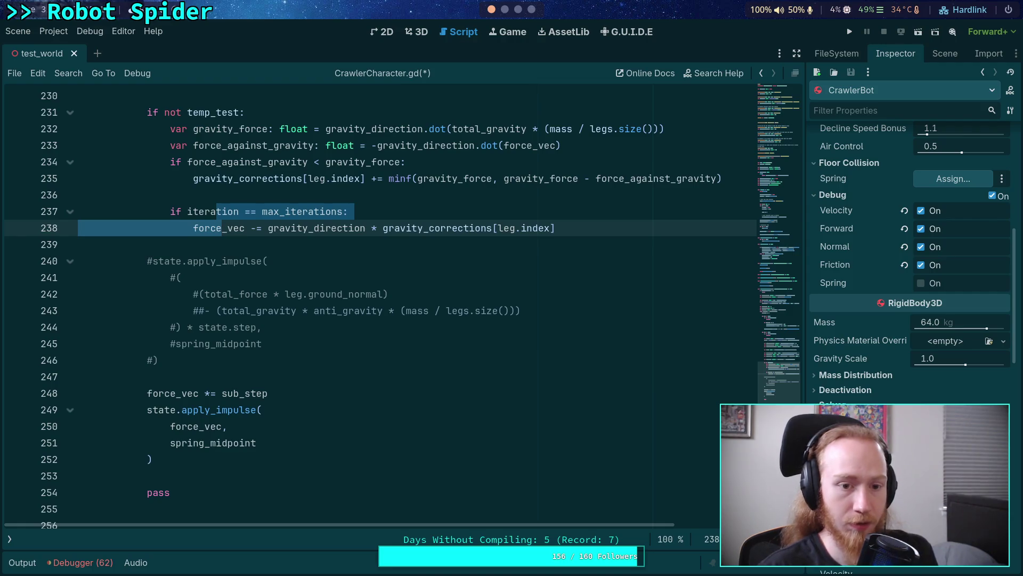
key(alt+Down)
key(alt+Down)
key(alt+Down)
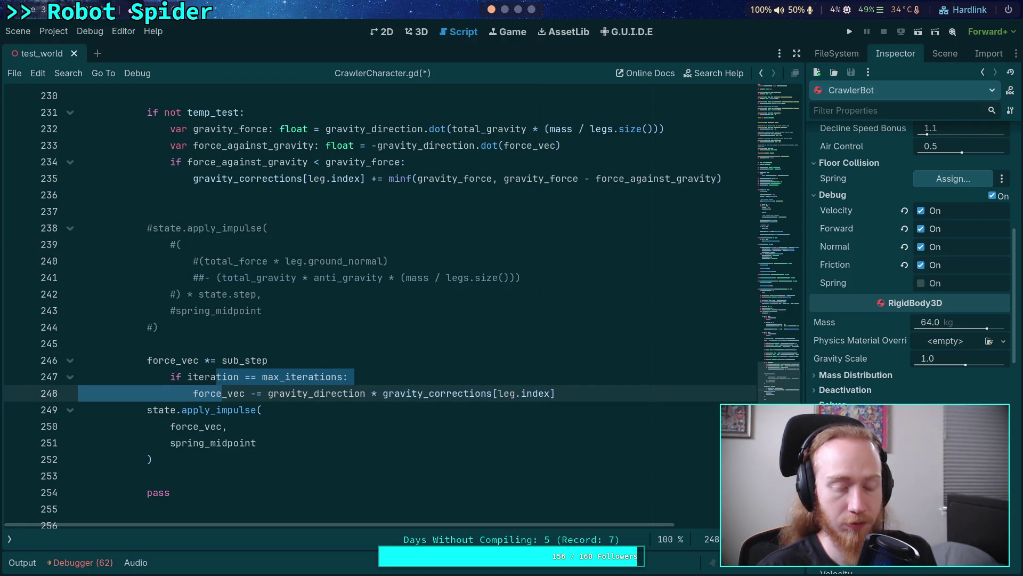
key(alt+Up)
key(alt+Up)
key(alt+Up)
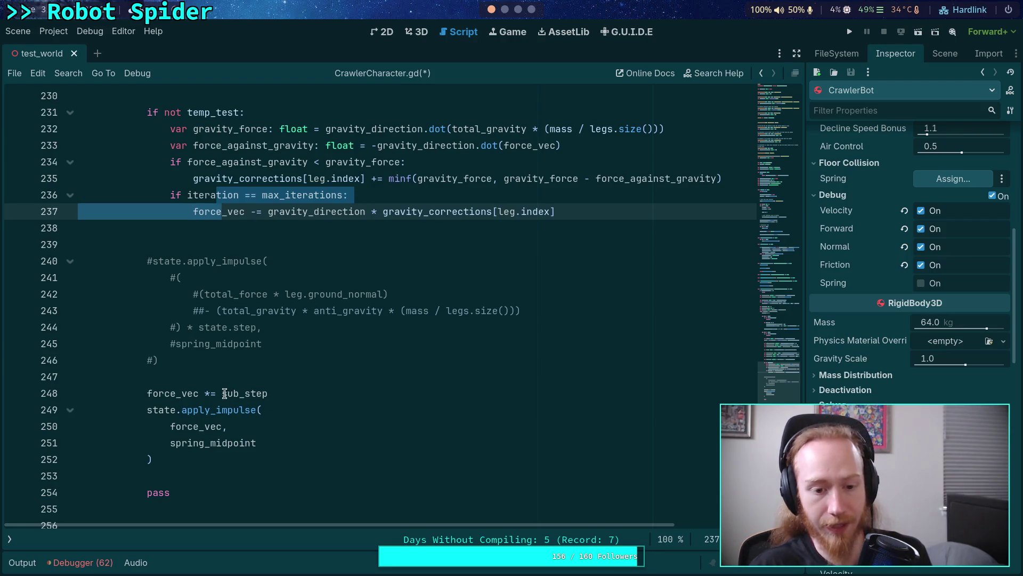
Step: Put * sub_step back into the apply_impulse call and delete the leftover force_vec line
drag(206, 393, 270, 393)
key(ctrl+x)
click(222, 426)
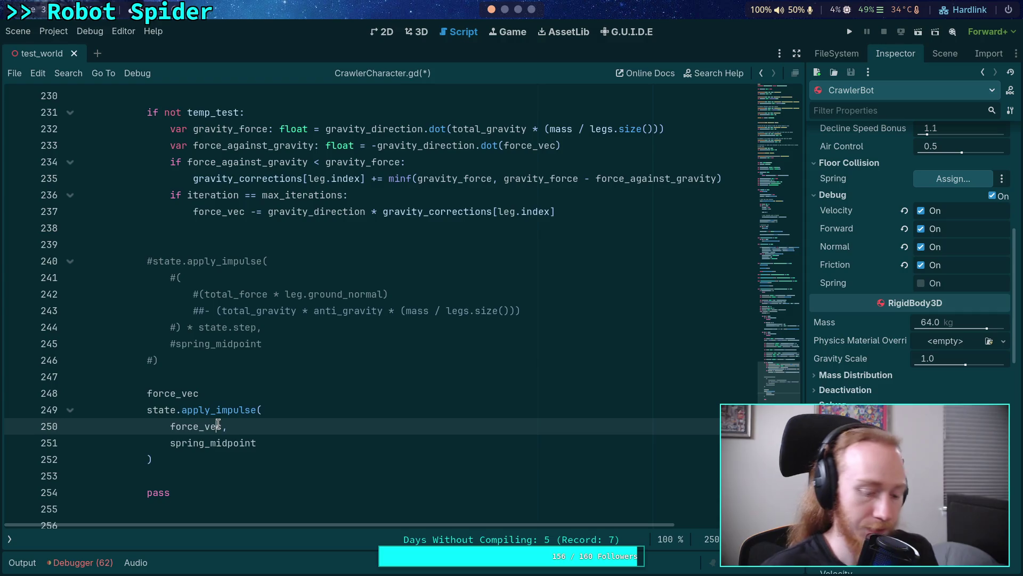
text(&)
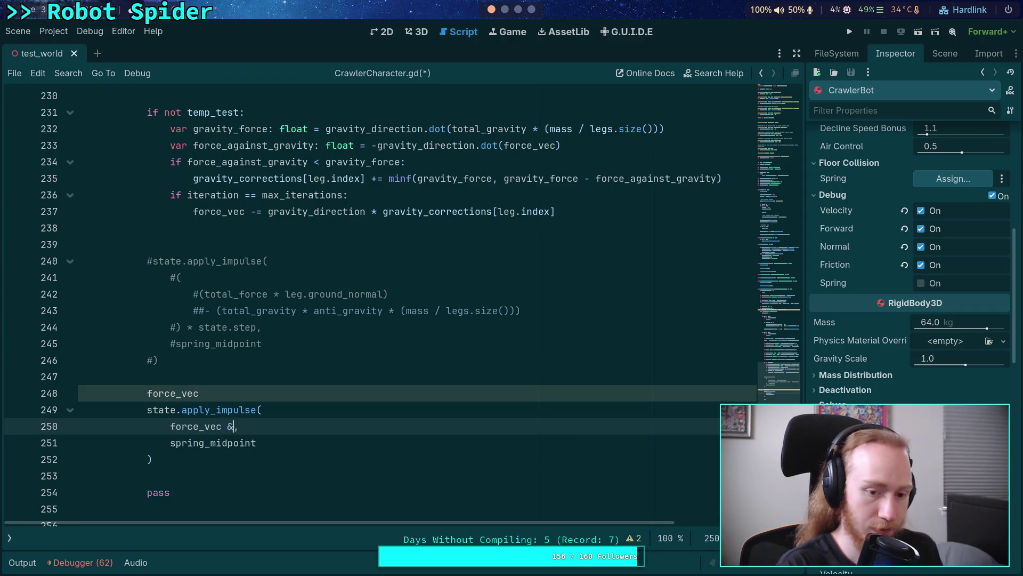
key(BackSpace)
key(BackSpace)
key(ctrl+v)
key(Delete)
key(Delete)
key(Delete)
key(ctrl+shift+k)
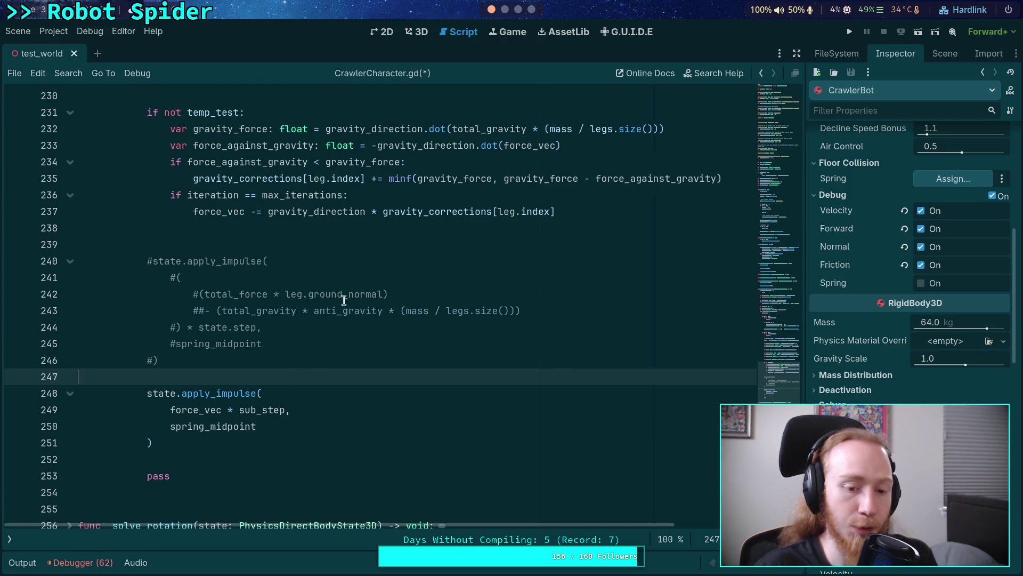
Step: Append '* max_iterations' to line 237's gravity correction, save CrawlerCharacter.gd, and run the game
click(594, 211)
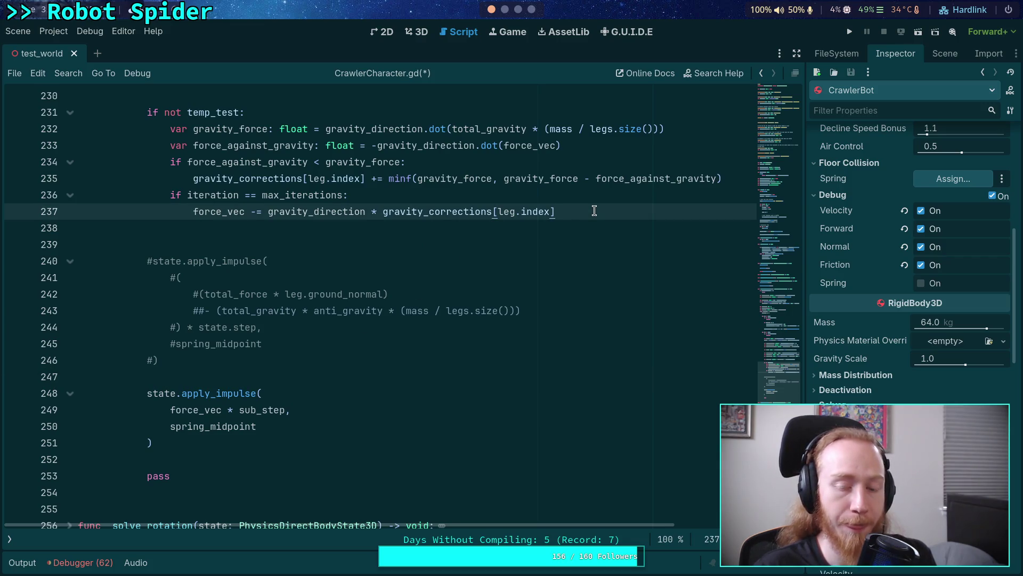
text(* )
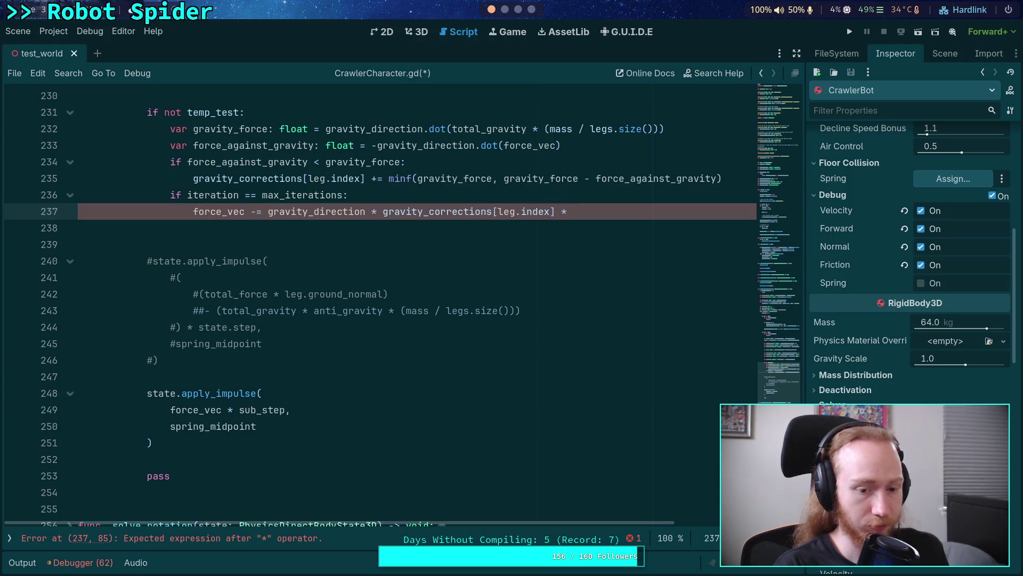
text(state.st)
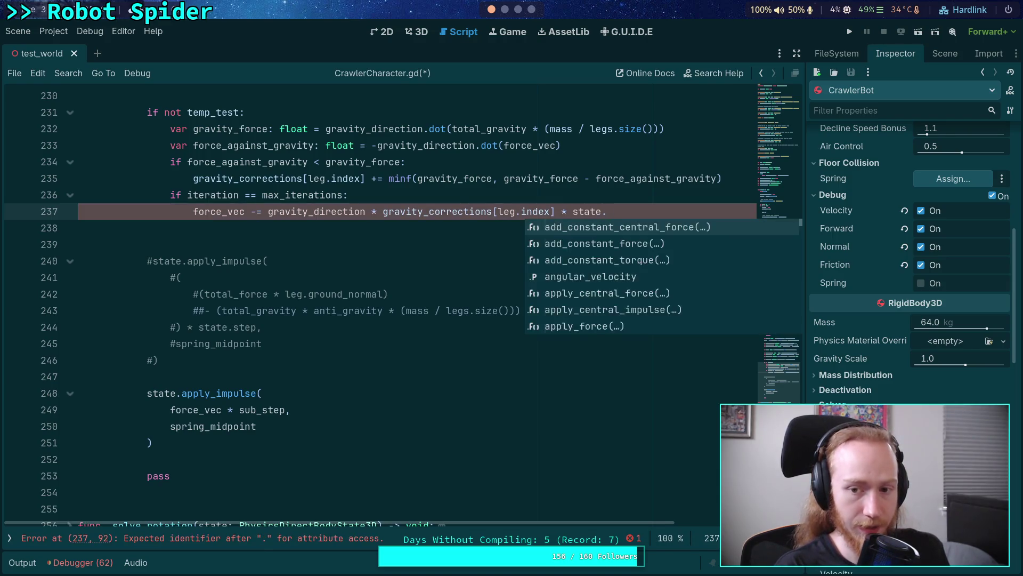
key(Return)
key(BackSpace)
key(BackSpace)
key(BackSpace)
text(max)
key(Down)
key(Down)
key(Down)
key(Return)
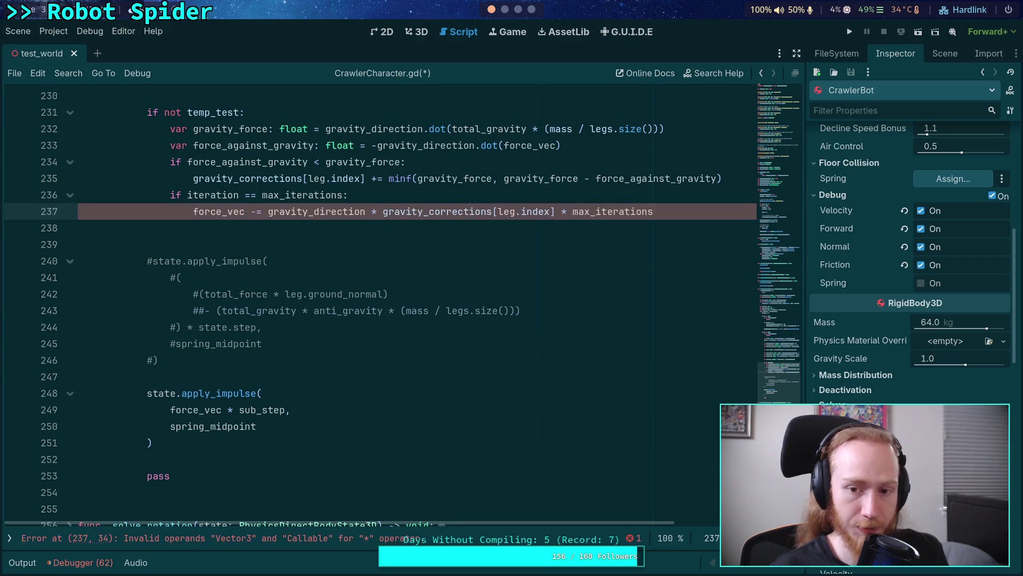
key(ctrl+s)
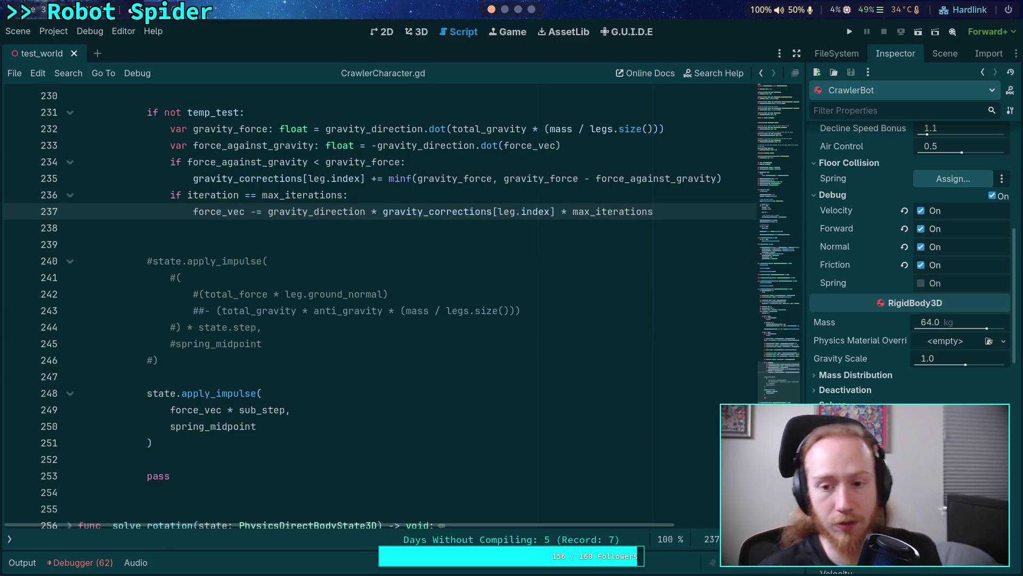
key(F5)
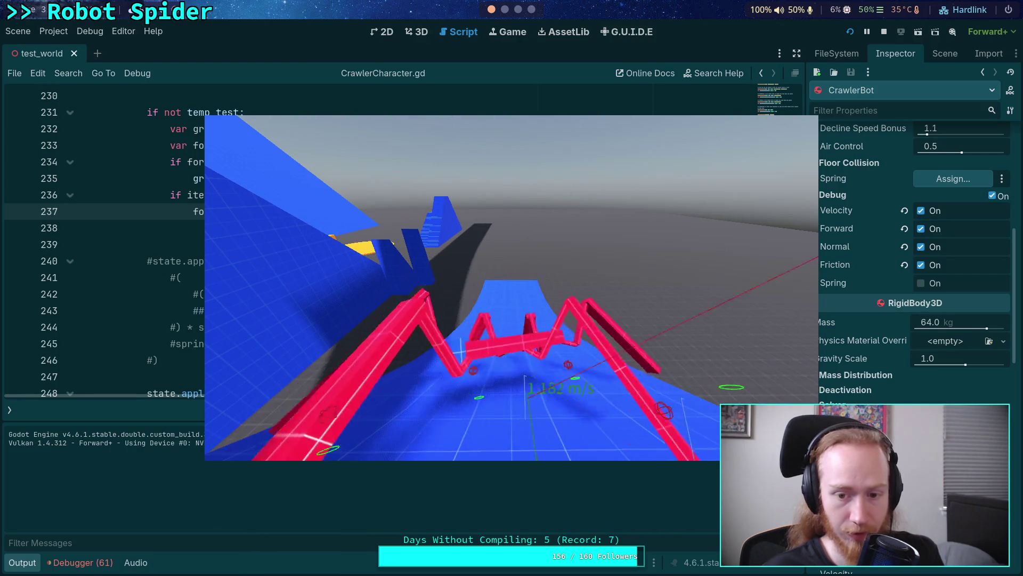
Step: Stop the running crawler test game after watching the spider walk
click(885, 32)
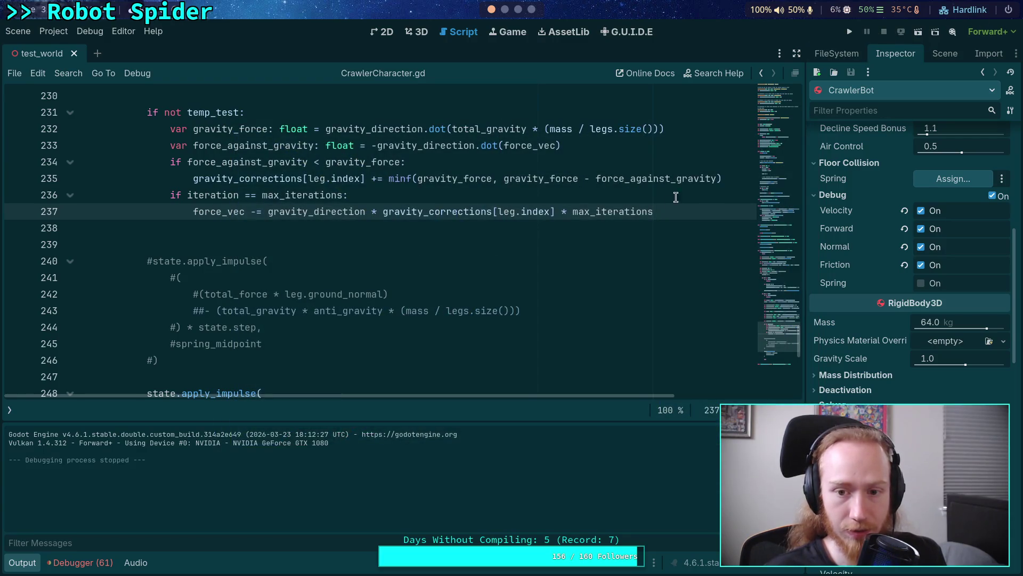
Step: Select the max_iterations multiplier on line 237 and relaunch the game for another test
scroll(628, 211, down, 1)
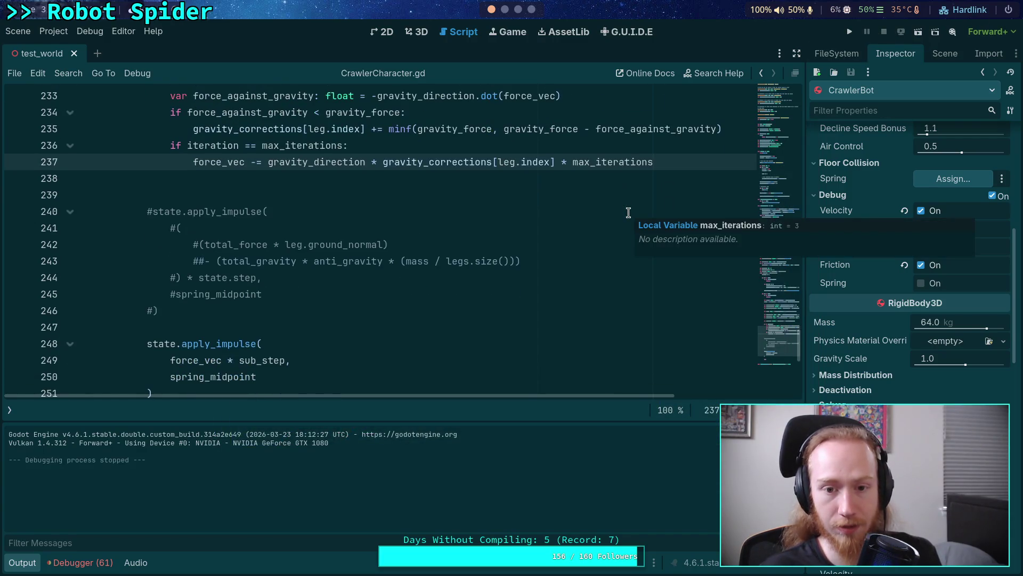
key(ctrl+shift+Left)
scroll(540, 198, down, 1)
scroll(539, 197, up, 1)
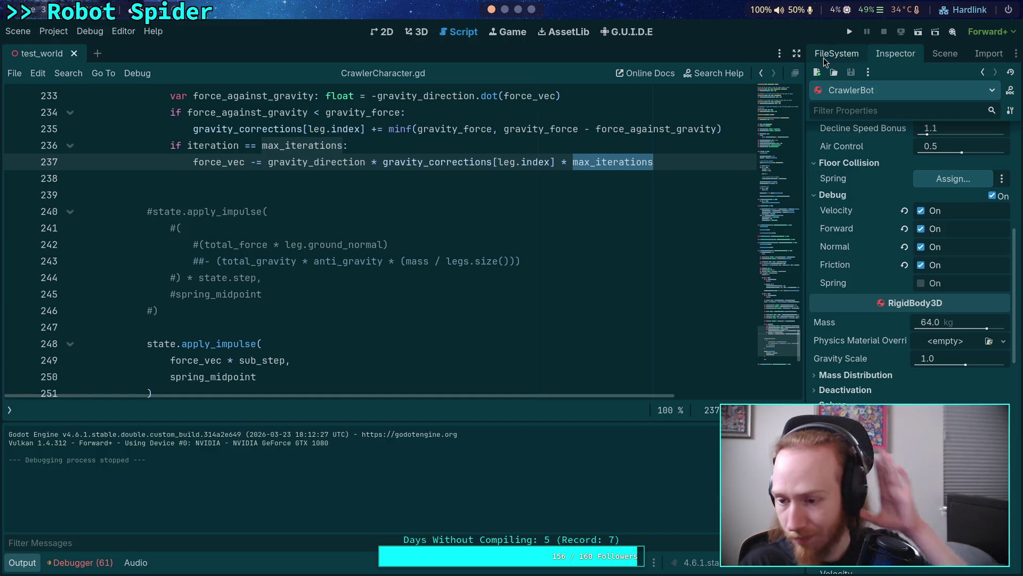
click(844, 31)
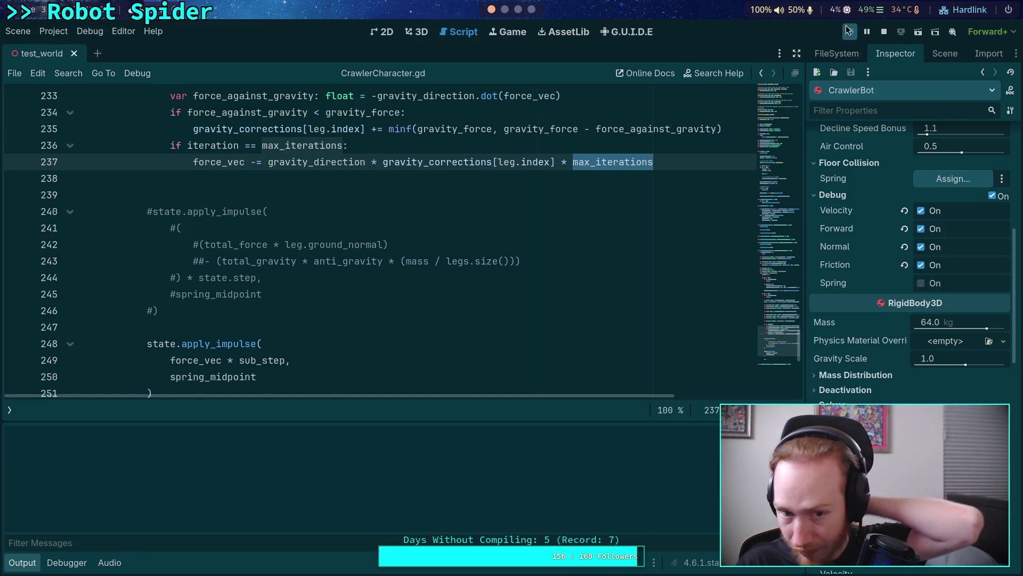